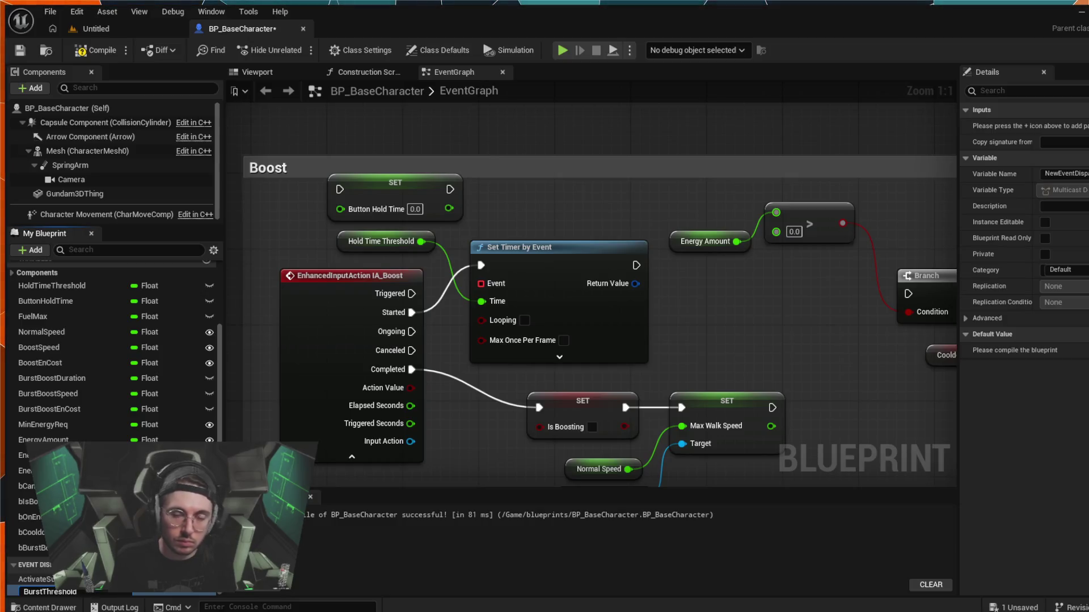
- Rename the BurstThreshold event dispatcher in My Blueprint to BurstThresholdOver
{"action": "key", "text": "Return"}
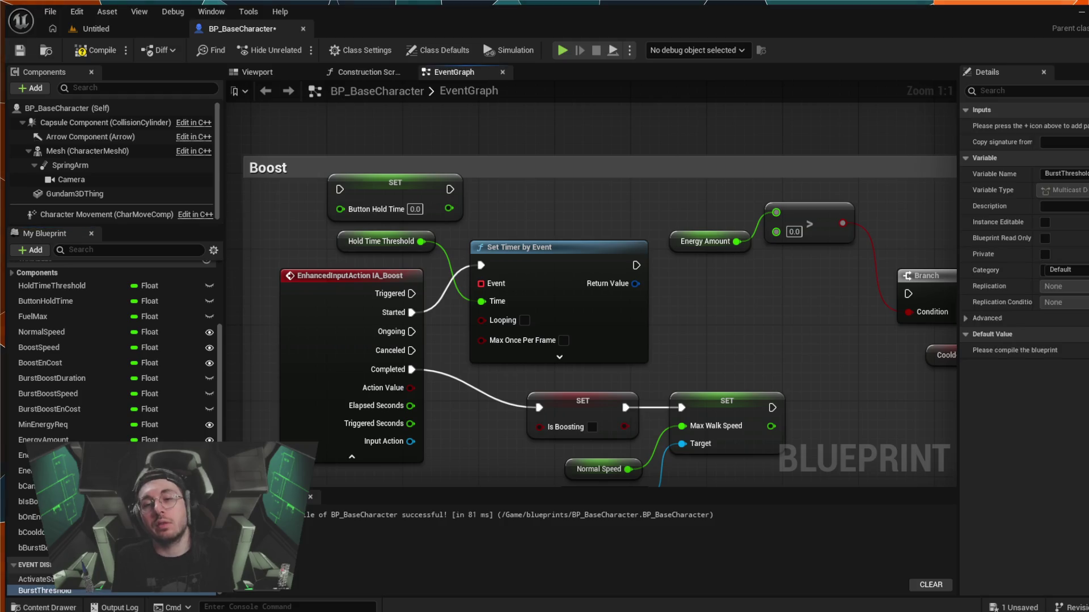
{"action": "double_click", "coordinate": [71, 590]}
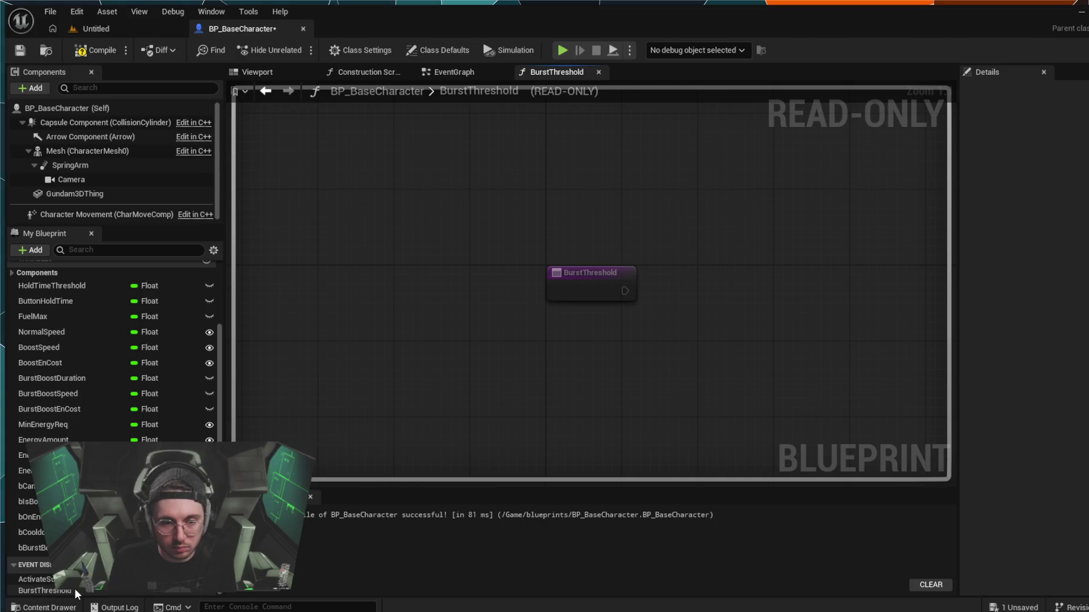
{"action": "left_click", "coordinate": [74, 591]}
{"action": "left_click", "coordinate": [74, 592]}
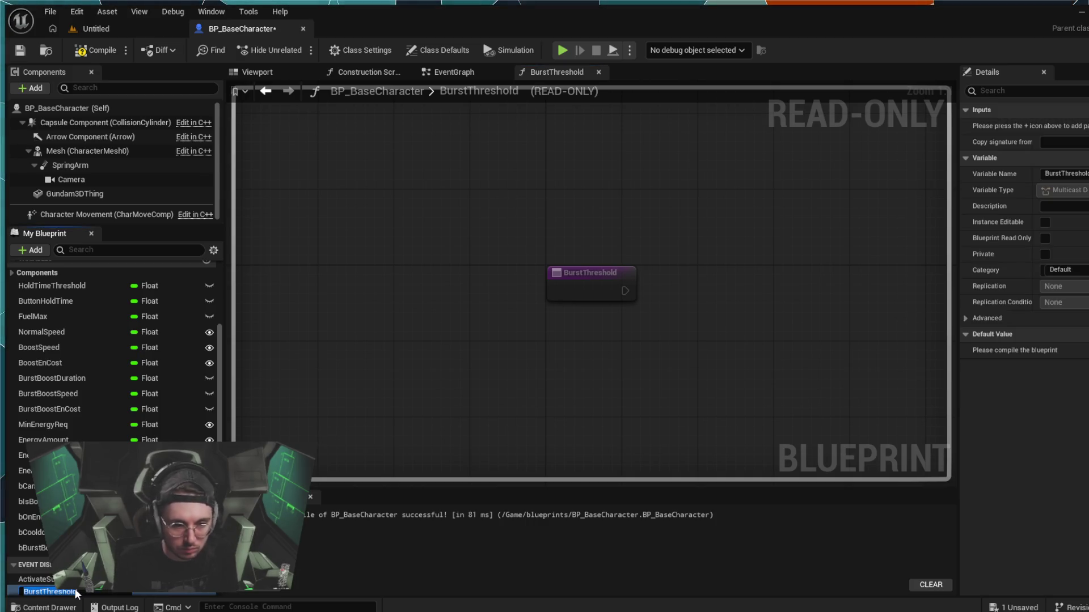
{"action": "key", "text": "End"}
{"action": "type", "text": "Deactivate"}
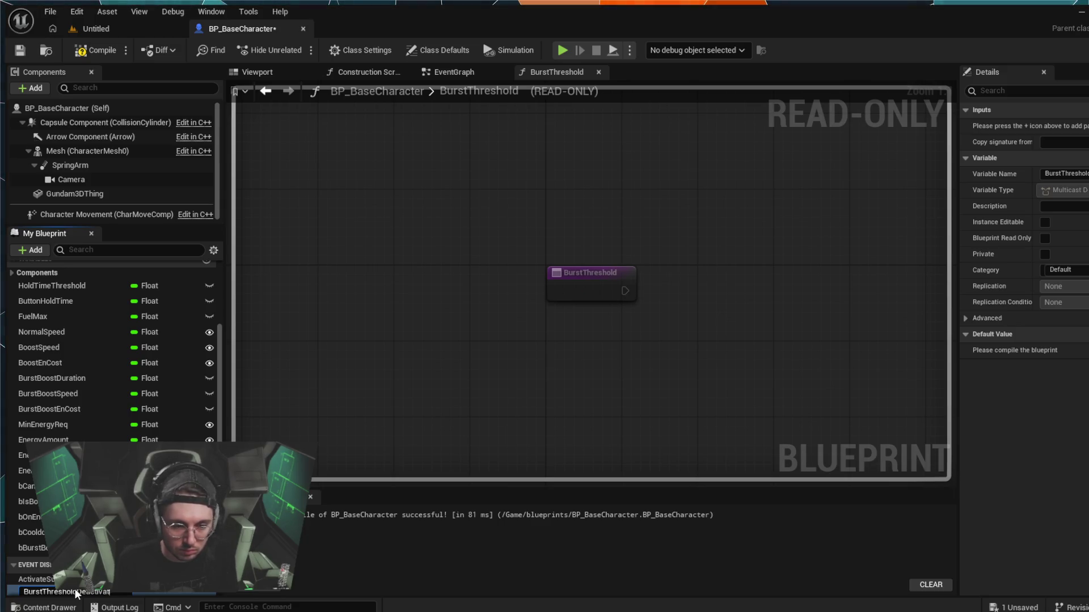
{"action": "key", "text": "BackSpace"}
{"action": "key", "text": "BackSpace"}
{"action": "key", "text": "BackSpace"}
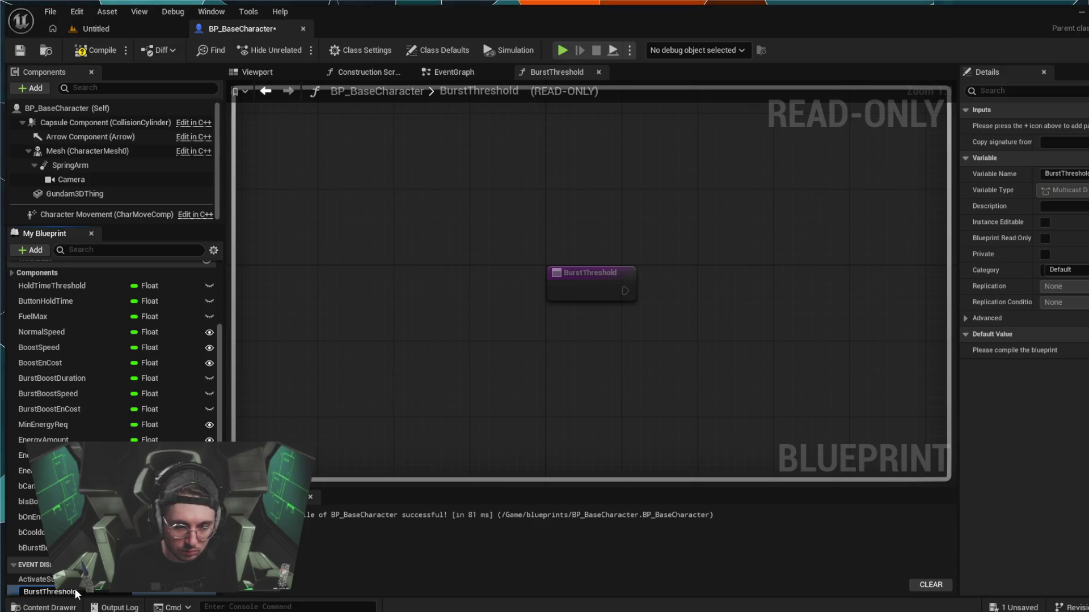
{"action": "type", "text": "Over"}
{"action": "key", "text": "Return"}
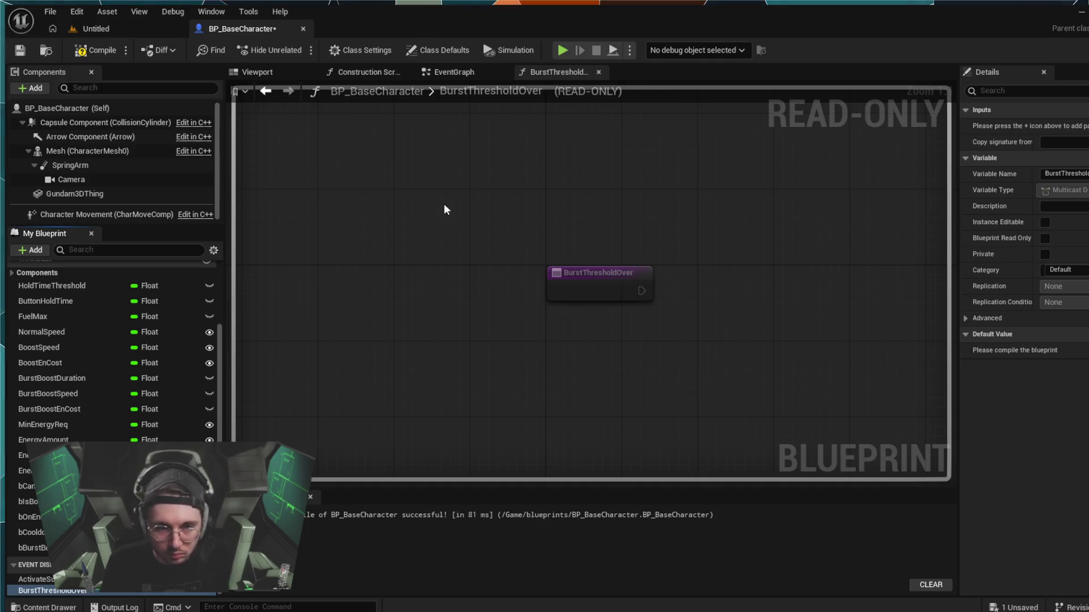
{"action": "left_click", "coordinate": [599, 74]}
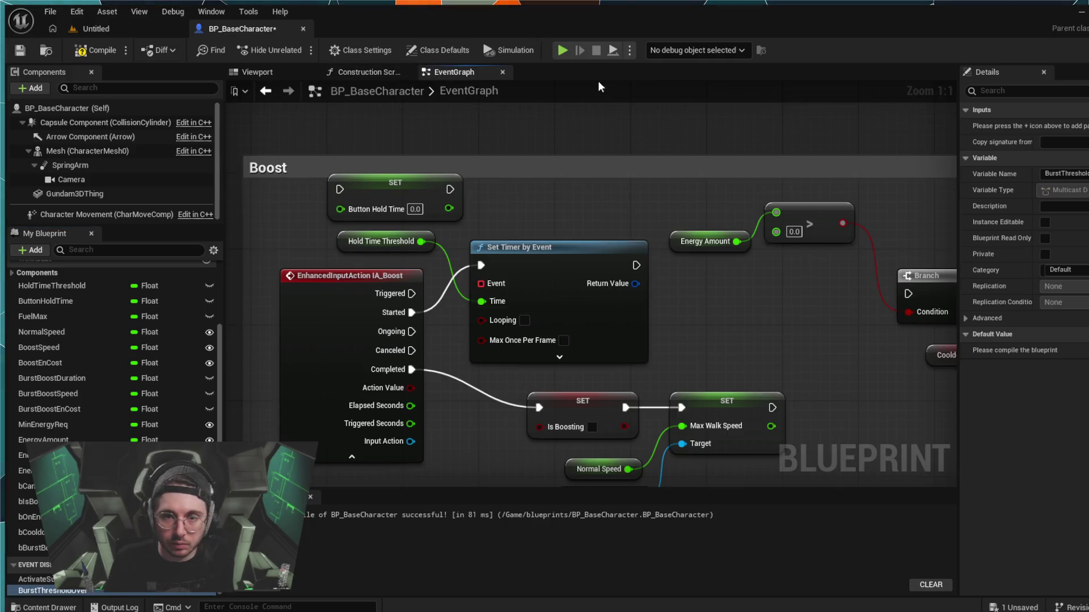
{"action": "left_click_drag", "start_coordinate": [629, 312], "coordinate": [616, 265]}
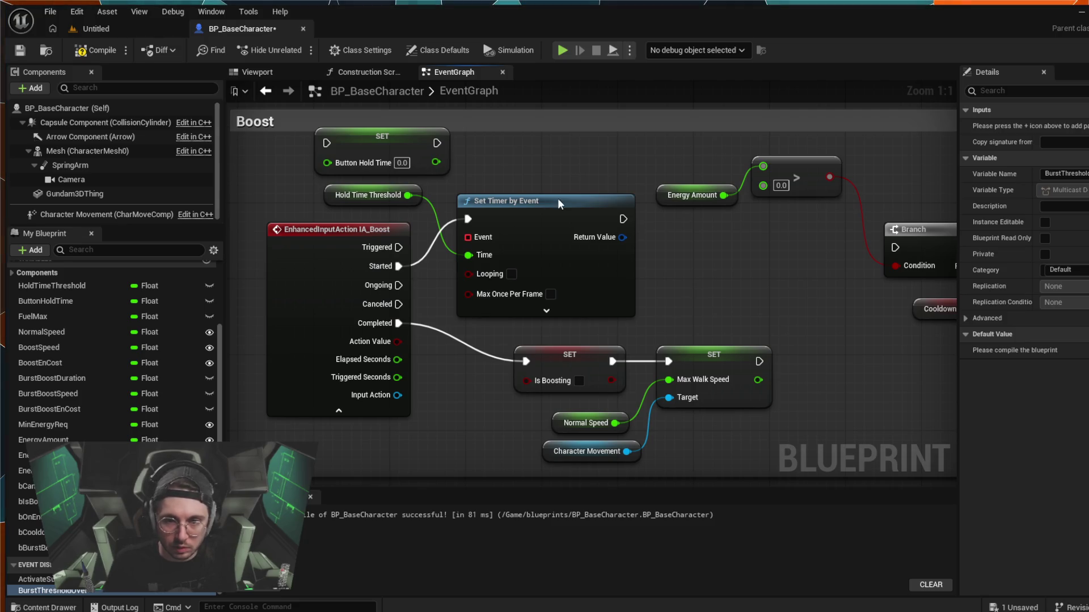
{"action": "key", "text": "ctrl+v"}
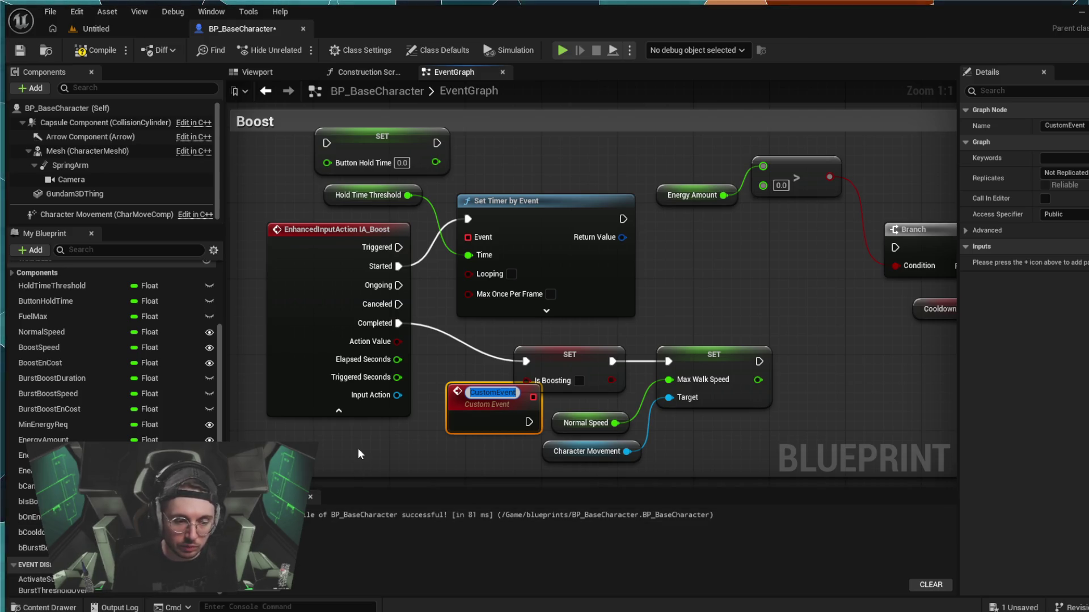
{"action": "type", "text": "Activate"}
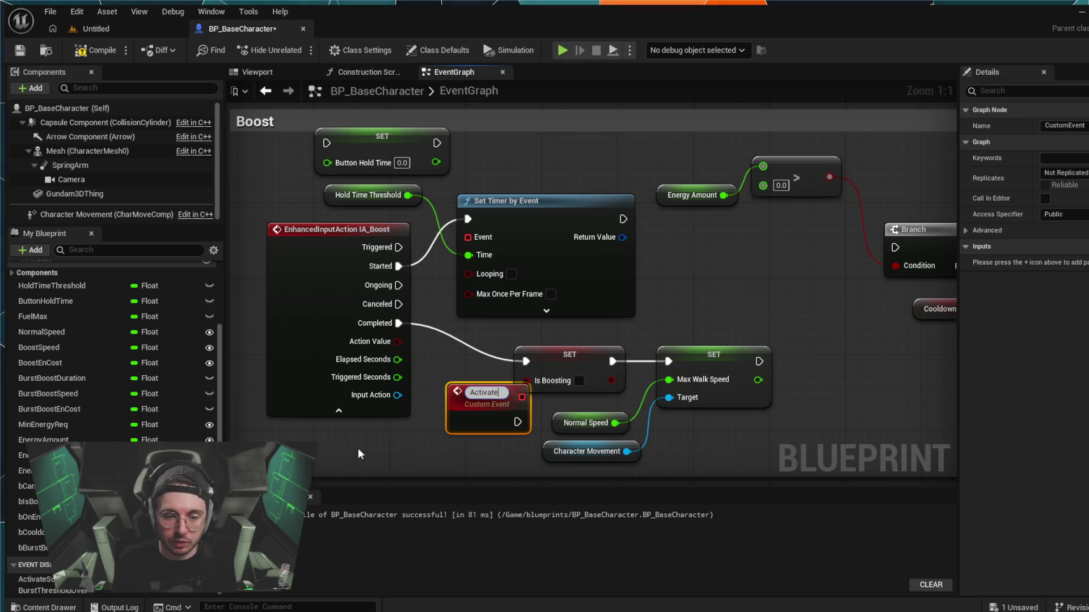
{"action": "type", "text": "SustainedBo"}
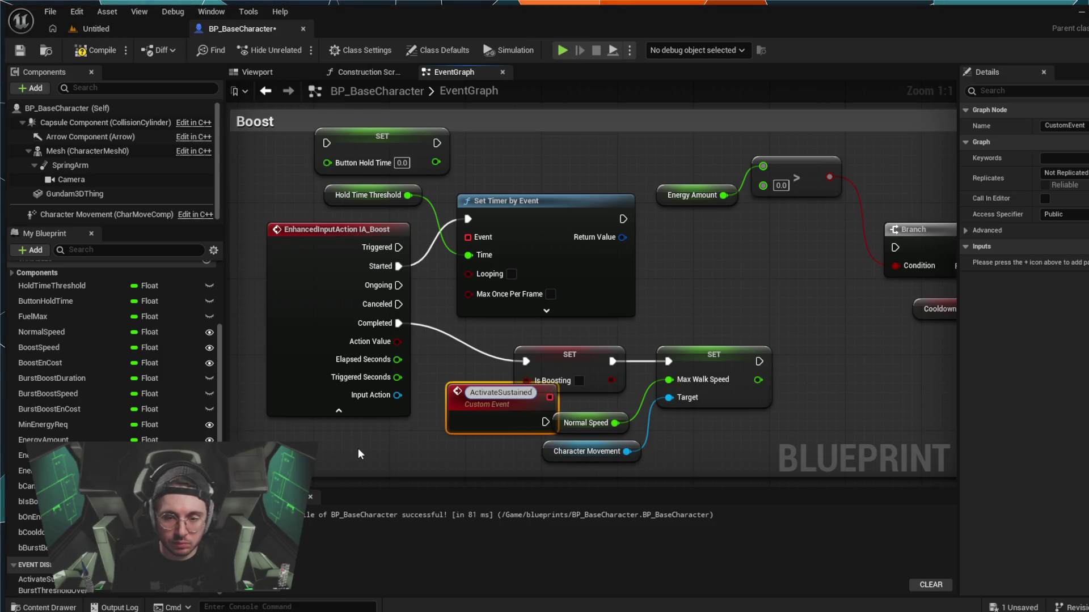
{"action": "key", "text": "Return"}
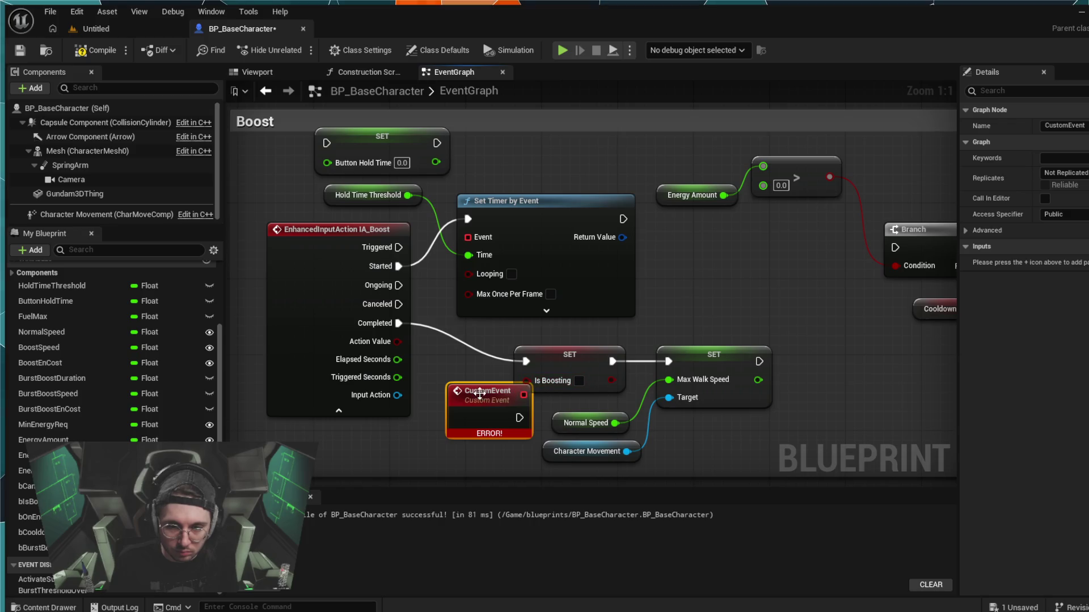
{"action": "left_click_drag", "start_coordinate": [473, 400], "coordinate": [455, 419]}
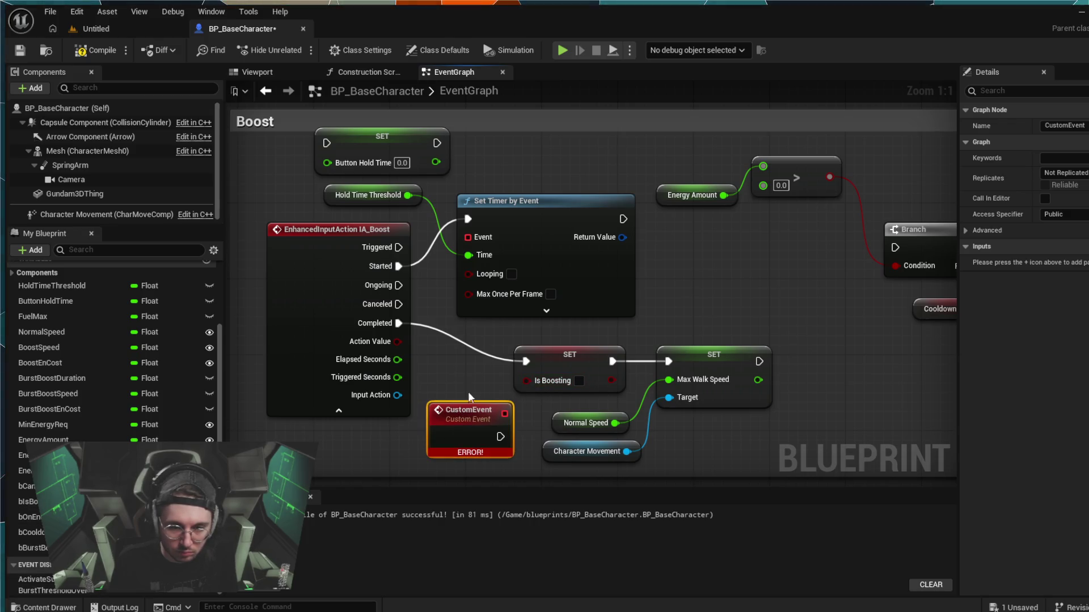
{"action": "key", "text": "ctrl+z"}
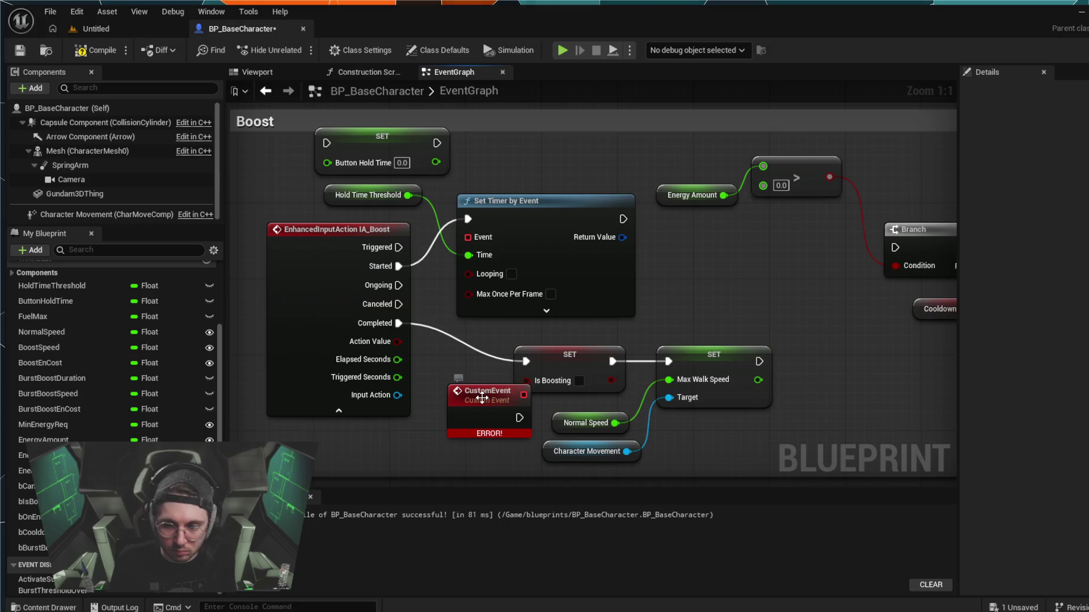
{"action": "key", "text": "ctrl+z"}
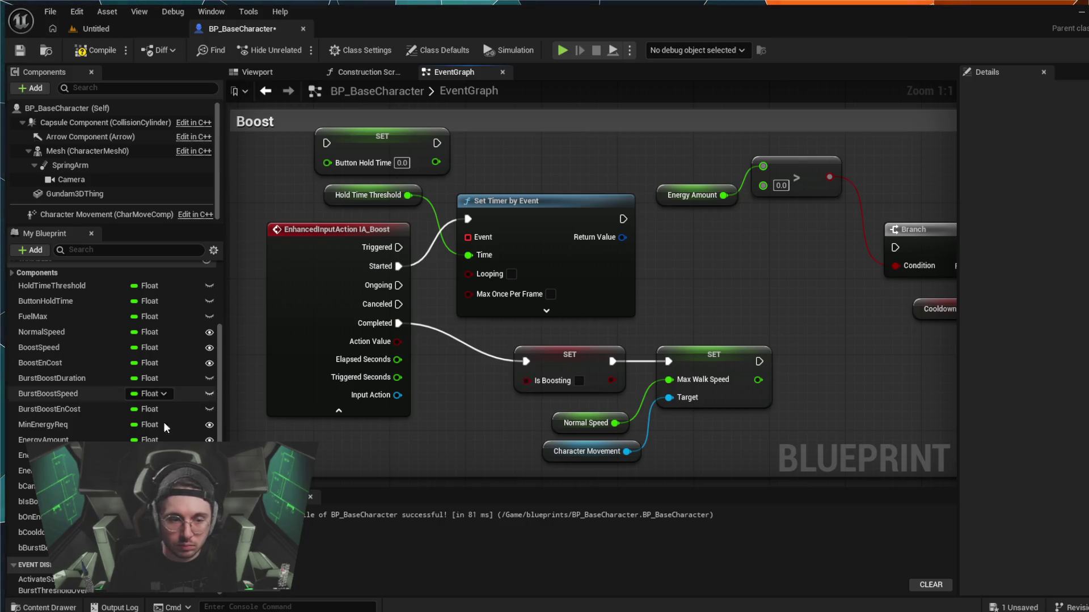
{"action": "left_click", "coordinate": [31, 579]}
{"action": "double_click", "coordinate": [31, 579]}
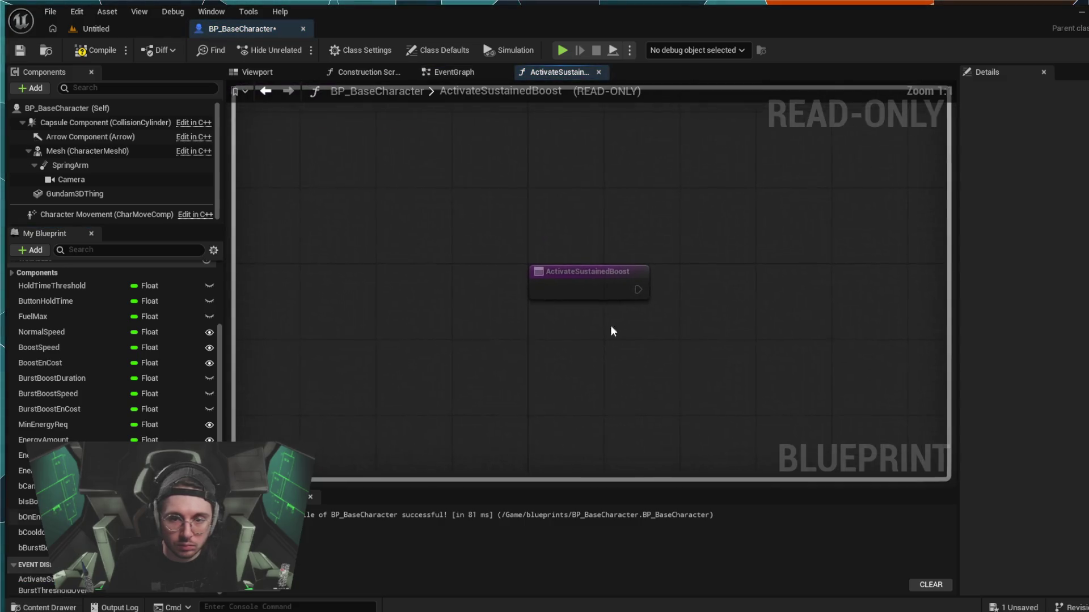
{"action": "middle_click", "coordinate": [554, 75]}
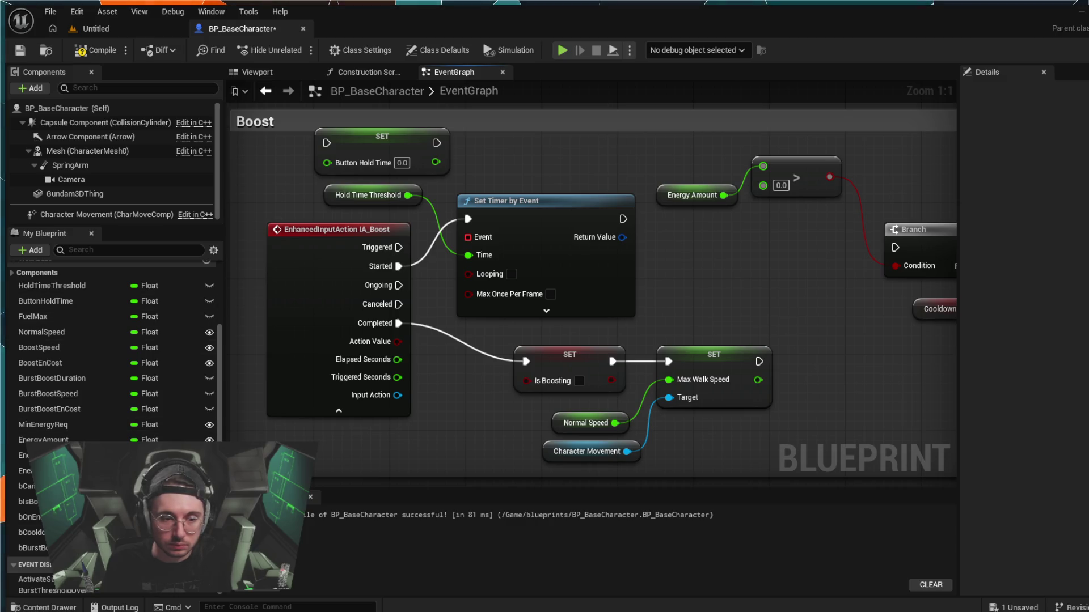
- Create a custom event from the ActivateSustainedBoost dispatcher and place it beside Set Timer by Event
{"action": "left_click", "coordinate": [34, 579]}
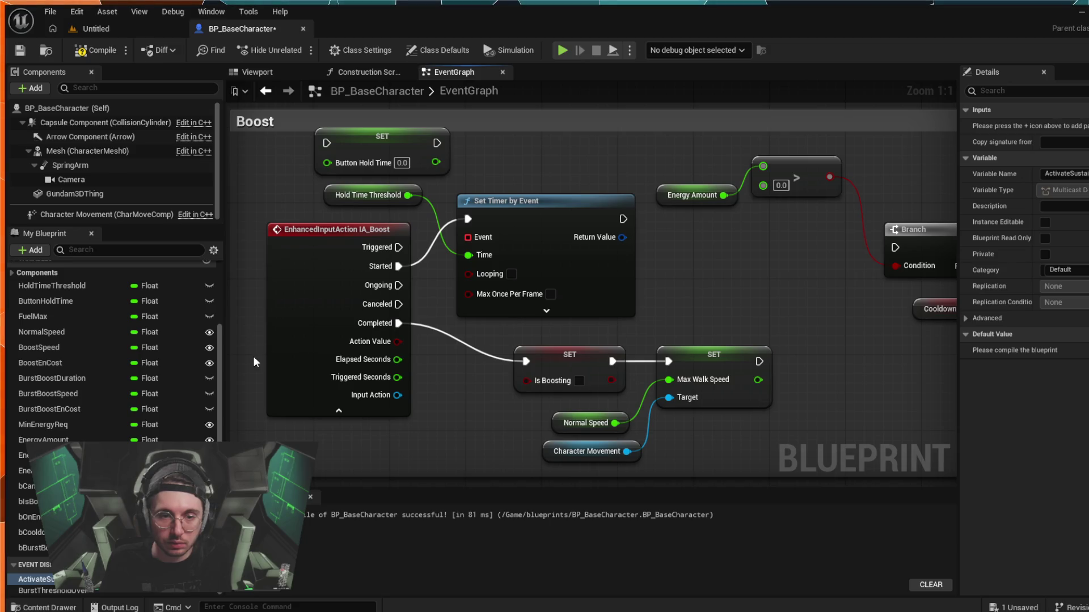
{"action": "key", "text": "ctrl+v"}
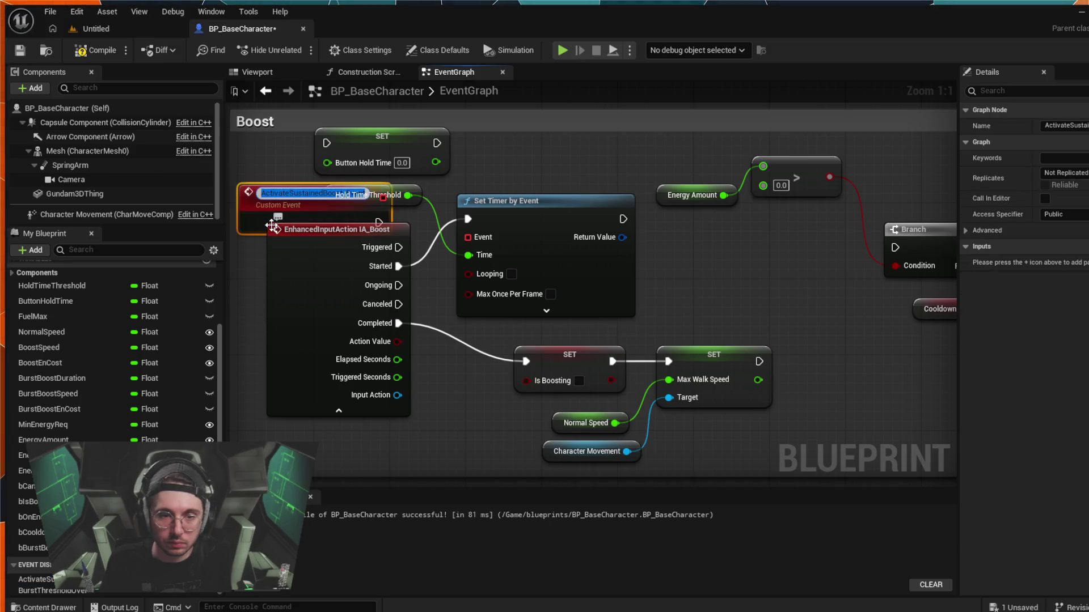
{"action": "mouse_move", "coordinate": [249, 244]}
{"action": "left_mouse_down"}
{"action": "mouse_move", "coordinate": [317, 187]}
{"action": "mouse_move", "coordinate": [327, 153]}
{"action": "left_mouse_up"}
{"action": "left_click", "coordinate": [308, 181]}
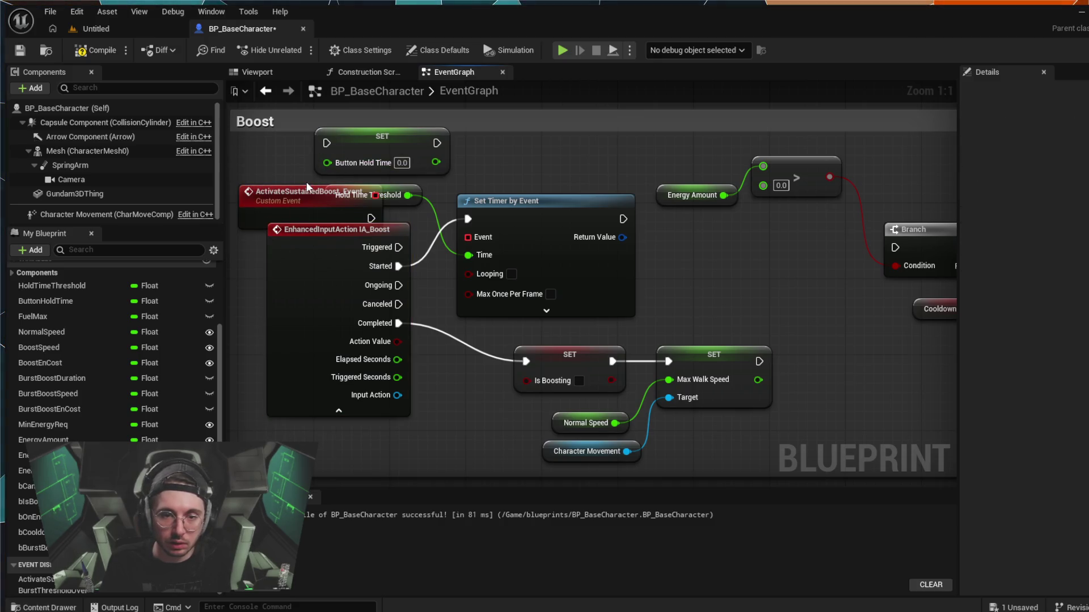
{"action": "mouse_move", "coordinate": [291, 187]}
{"action": "left_mouse_down"}
{"action": "mouse_move", "coordinate": [372, 160]}
{"action": "mouse_move", "coordinate": [538, 156]}
{"action": "mouse_move", "coordinate": [528, 142]}
{"action": "left_mouse_up"}
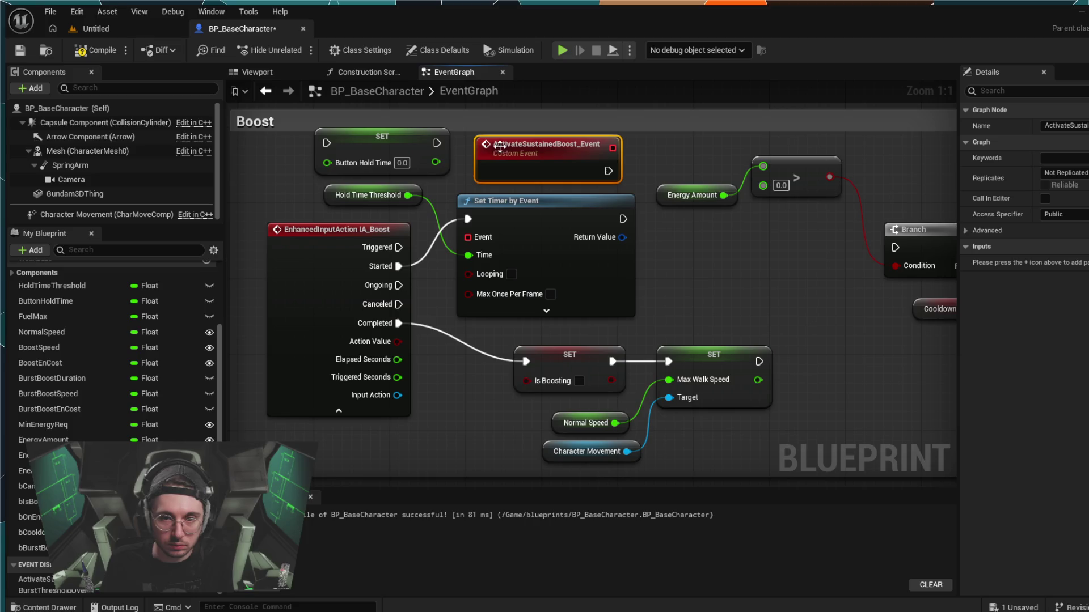
- Rename the new ActivateSustainedBoost_Event node to ActSustBoost_Event
{"action": "double_click", "coordinate": [556, 143]}
{"action": "left_click", "coordinate": [552, 146]}
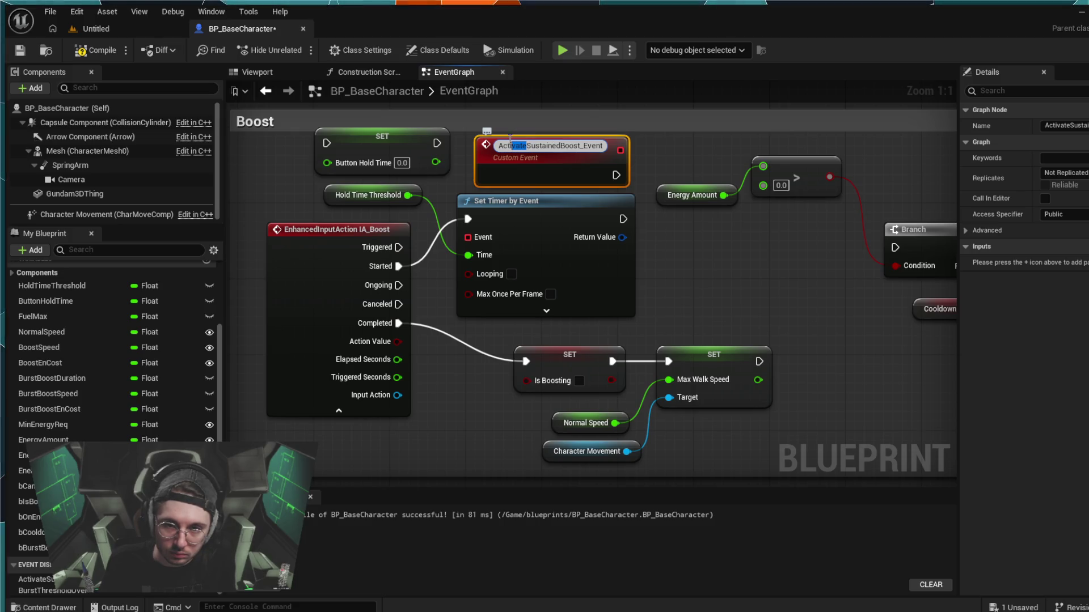
{"action": "left_click_drag", "start_coordinate": [527, 145], "coordinate": [513, 142]}
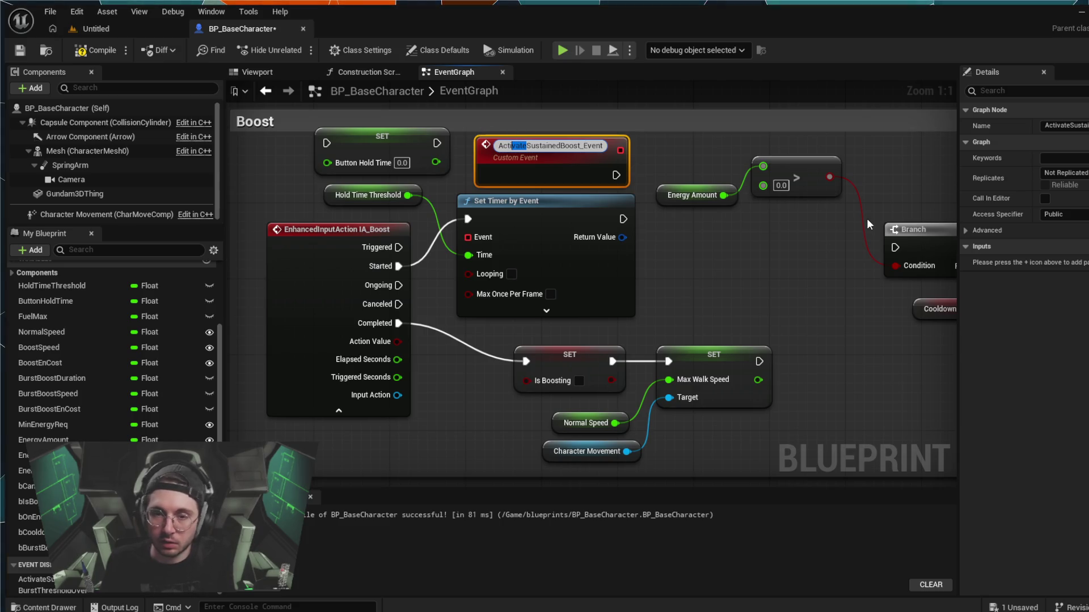
{"action": "key", "text": "BackSpace"}
{"action": "type", "text": "."}
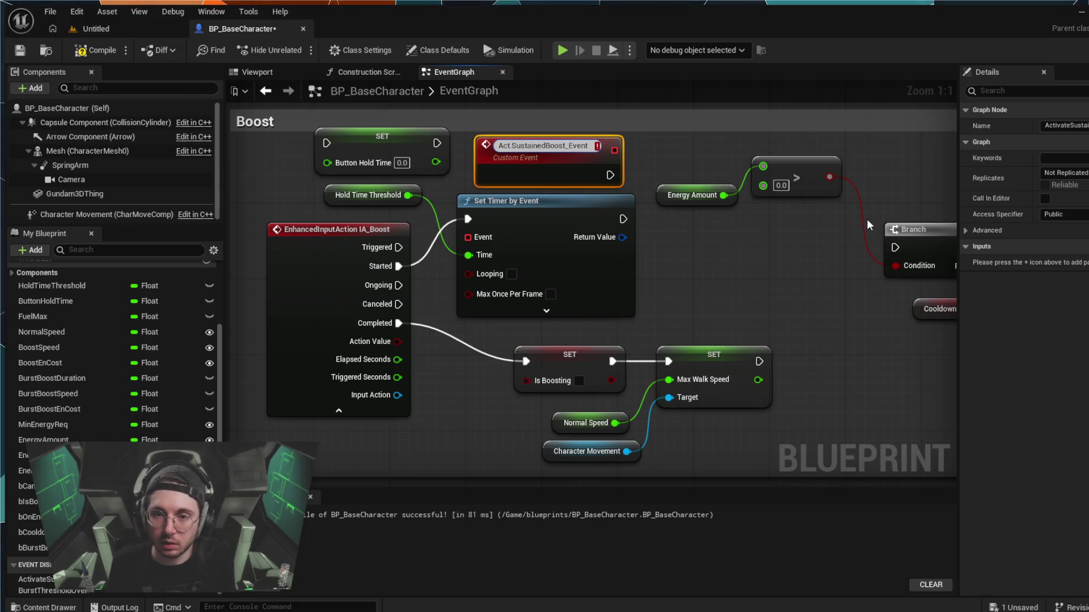
{"action": "key", "text": "BackSpace"}
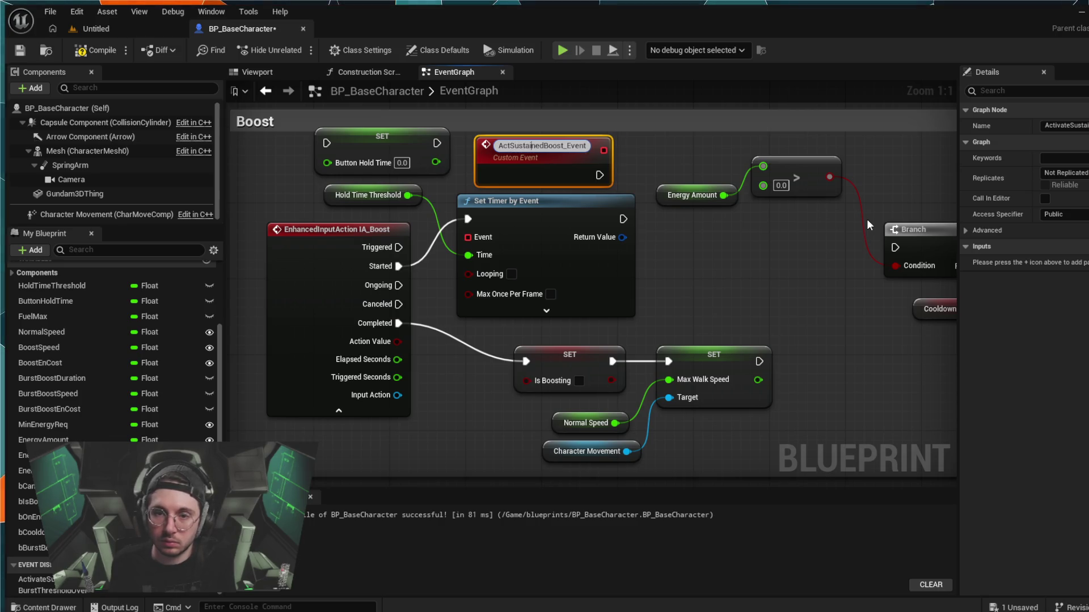
{"action": "key", "text": "BackSpace"}
{"action": "key", "text": "BackSpace"}
{"action": "key", "text": "BackSpace"}
{"action": "key", "text": "BackSpace"}
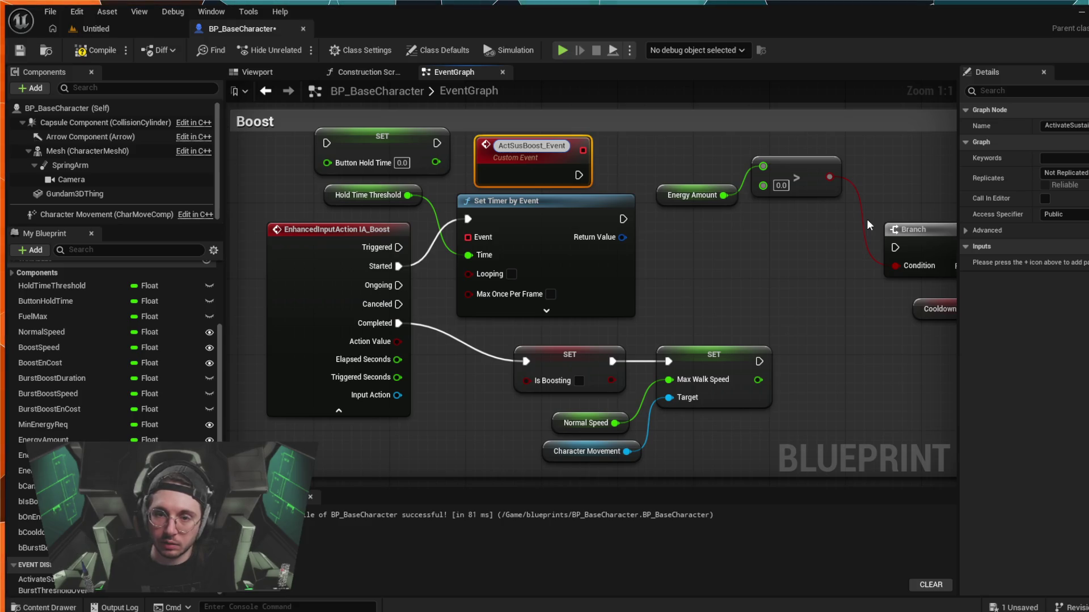
{"action": "key", "text": "Right"}
{"action": "key", "text": "Right"}
{"action": "key", "text": "Right"}
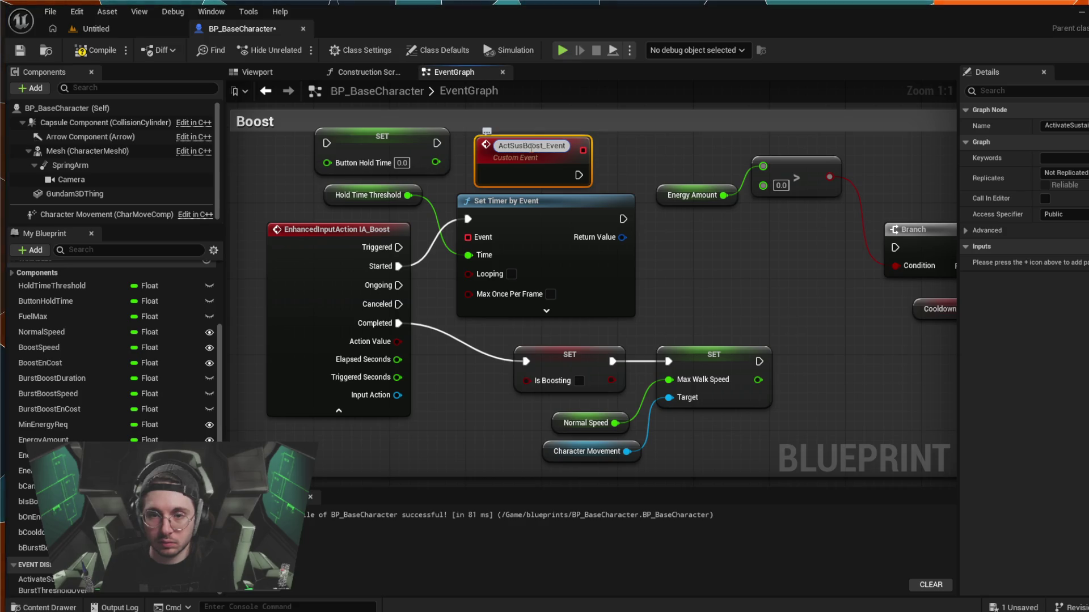
{"action": "type", "text": "t"}
{"action": "left_click", "coordinate": [614, 165]}
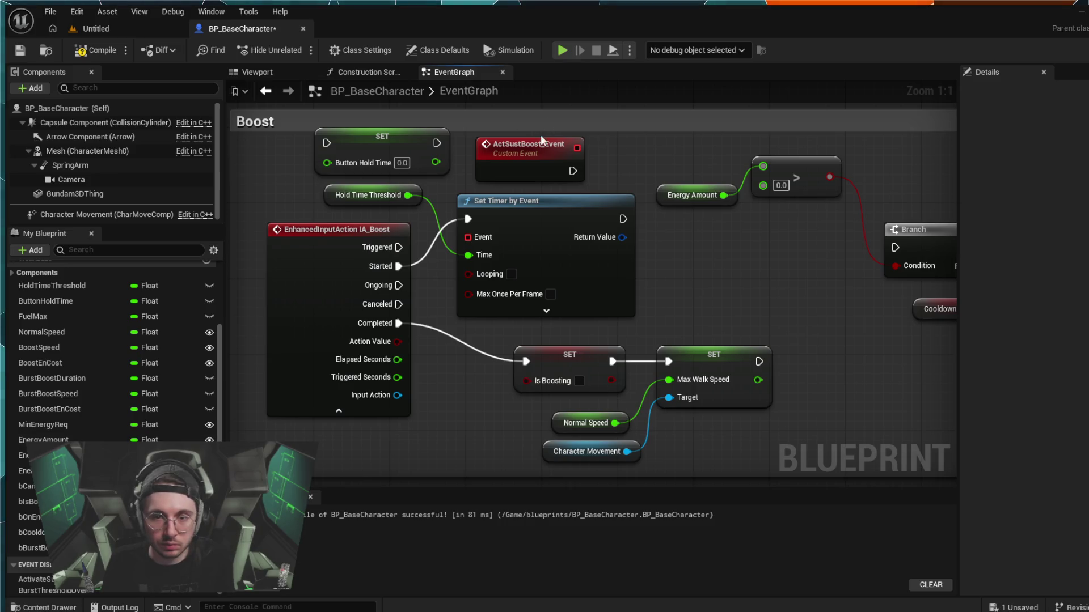
- Wire ActSustBoost_Event's delegate into the Set Timer Event pin and add a second Set Timer by Event from its exec
{"action": "left_click_drag", "start_coordinate": [576, 148], "coordinate": [468, 237]}
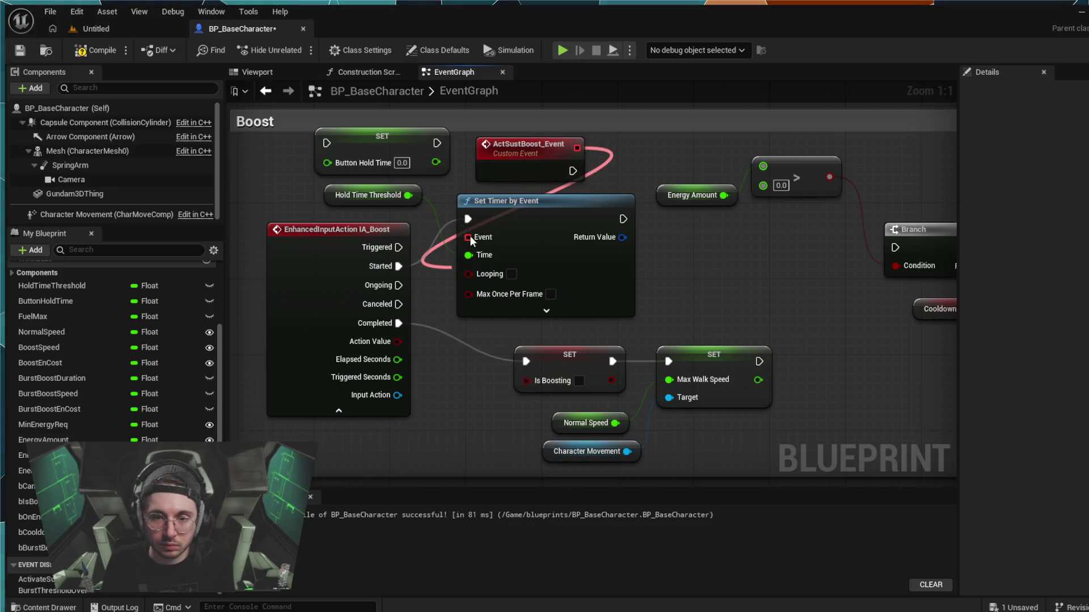
{"action": "left_click_drag", "start_coordinate": [528, 209], "coordinate": [706, 223]}
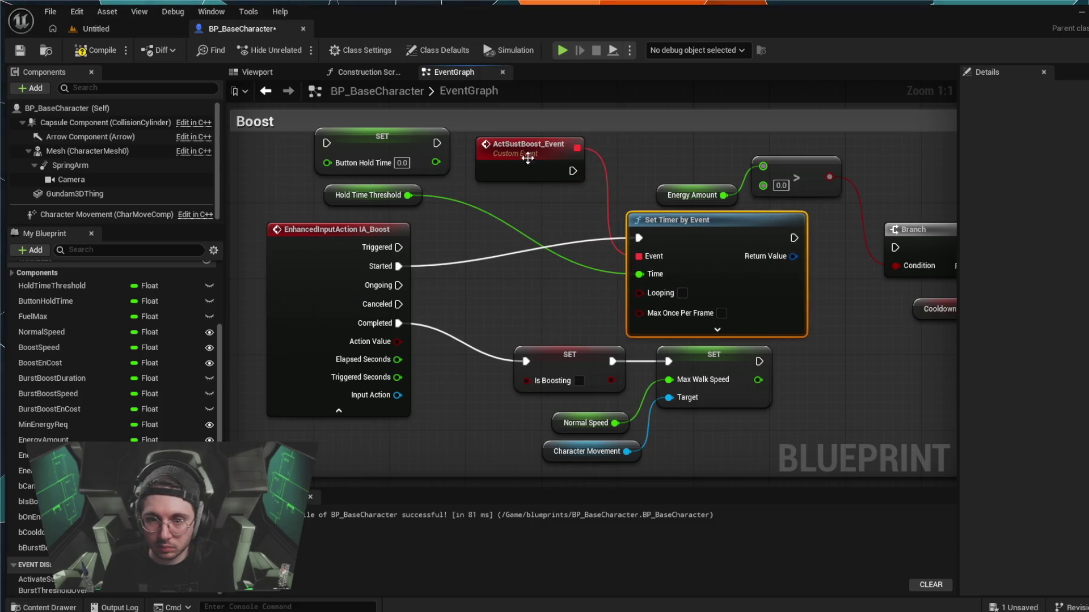
{"action": "mouse_move", "coordinate": [525, 148]}
{"action": "left_mouse_down"}
{"action": "mouse_move", "coordinate": [521, 166]}
{"action": "mouse_move", "coordinate": [536, 180]}
{"action": "left_mouse_up"}
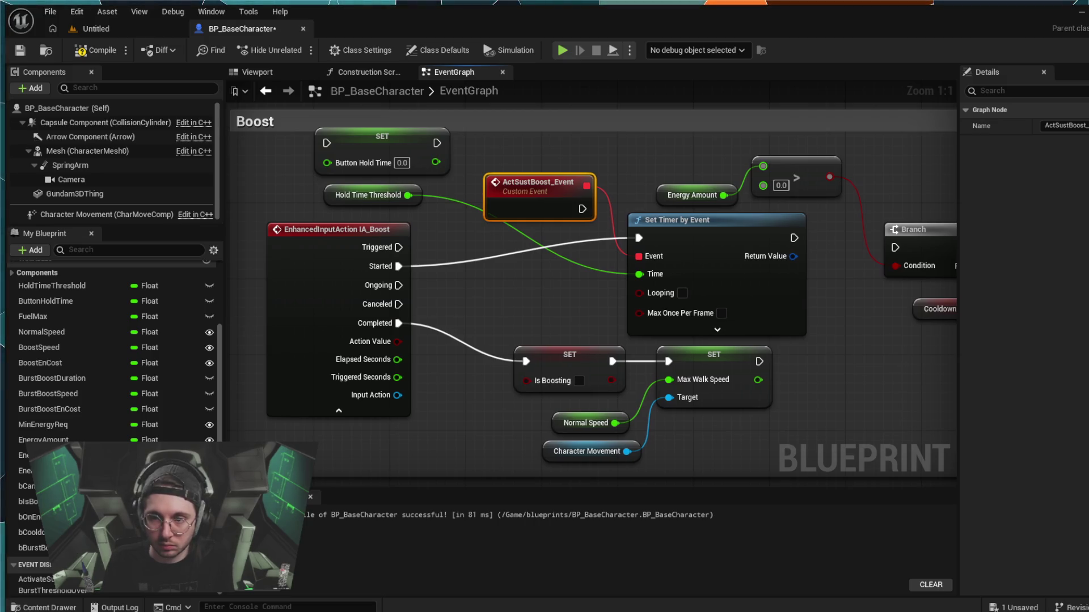
{"action": "mouse_move", "coordinate": [900, 362]}
{"action": "left_mouse_down"}
{"action": "mouse_move", "coordinate": [677, 356]}
{"action": "mouse_move", "coordinate": [697, 340]}
{"action": "mouse_move", "coordinate": [687, 340]}
{"action": "left_mouse_up"}
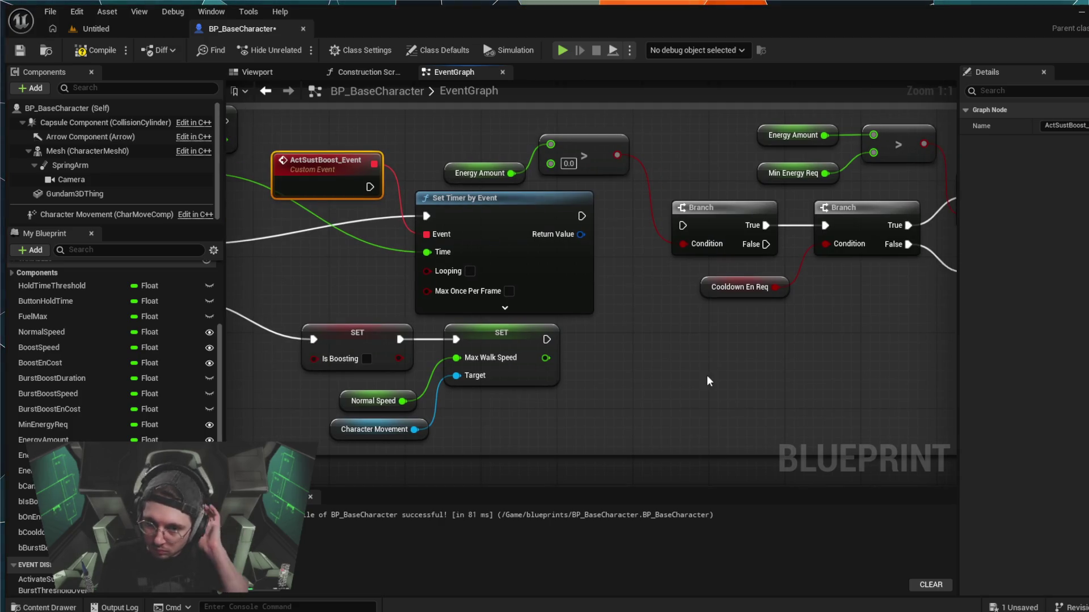
{"action": "left_click_drag", "start_coordinate": [406, 363], "coordinate": [575, 385]}
{"action": "mouse_move", "coordinate": [539, 209]}
{"action": "left_mouse_down"}
{"action": "mouse_move", "coordinate": [579, 175]}
{"action": "mouse_move", "coordinate": [577, 155]}
{"action": "left_mouse_up"}
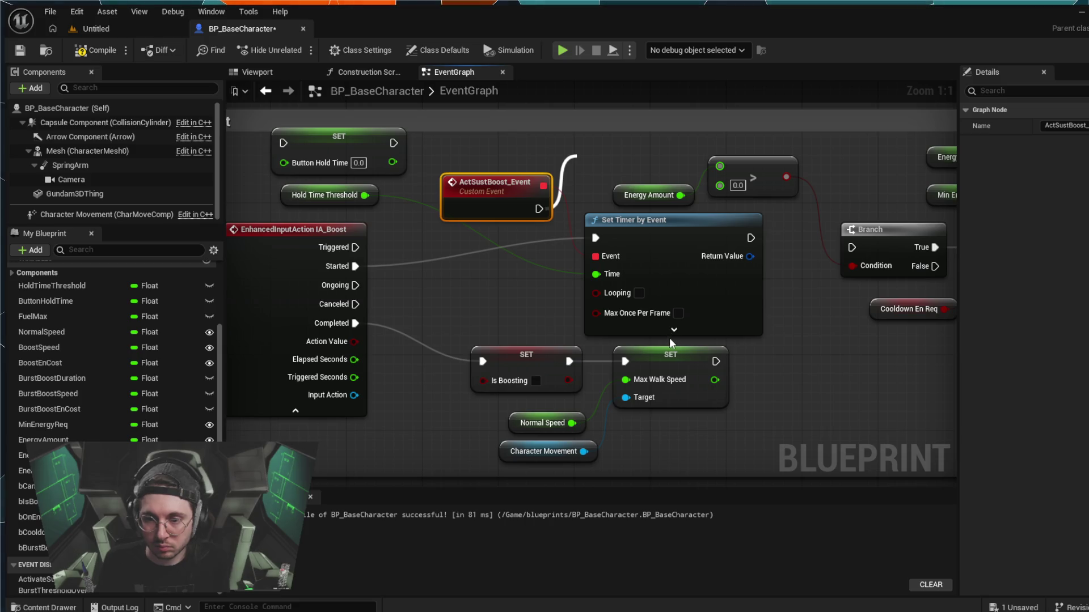
{"action": "left_click_drag", "start_coordinate": [576, 155], "coordinate": [595, 257]}
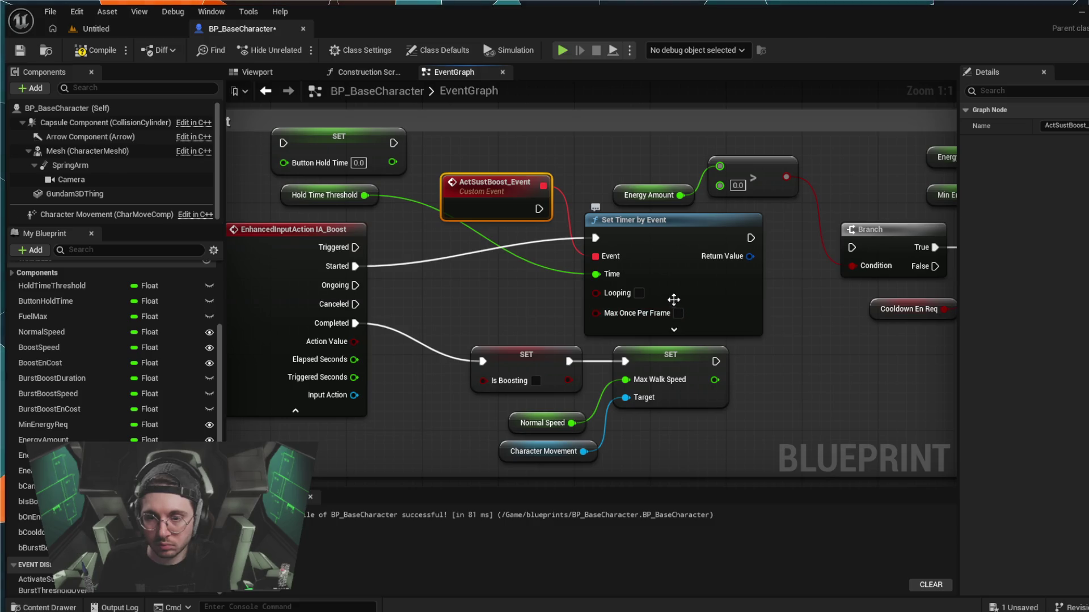
{"action": "mouse_move", "coordinate": [539, 208]}
{"action": "left_mouse_down"}
{"action": "mouse_move", "coordinate": [587, 159]}
{"action": "mouse_move", "coordinate": [577, 100]}
{"action": "left_mouse_up"}
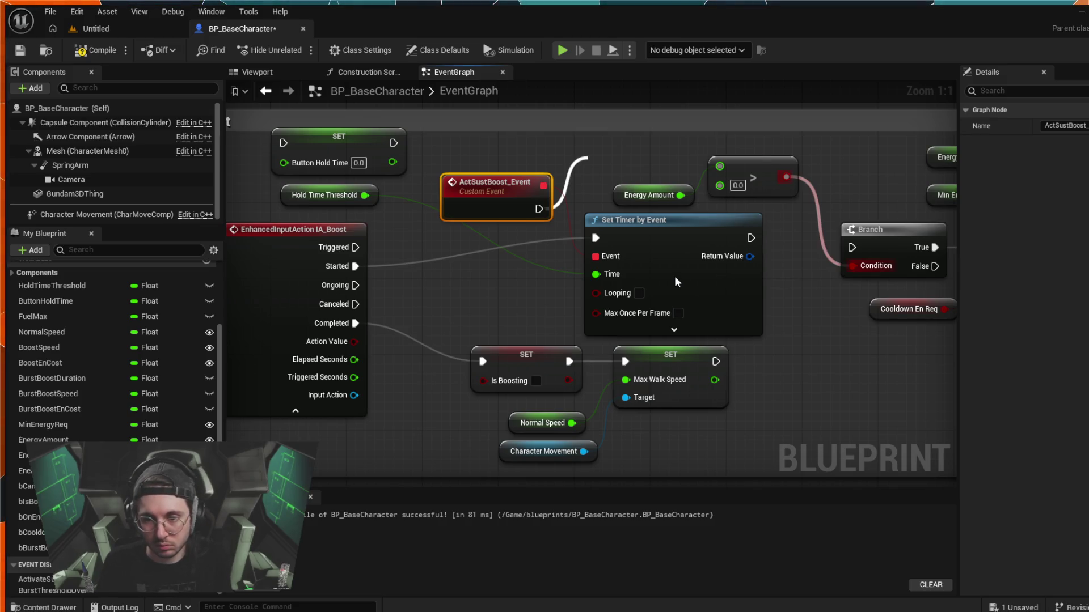
{"action": "mouse_move", "coordinate": [640, 220]}
{"action": "left_mouse_down"}
{"action": "mouse_move", "coordinate": [627, 83]}
{"action": "mouse_move", "coordinate": [619, 117]}
{"action": "mouse_move", "coordinate": [642, 192]}
{"action": "mouse_move", "coordinate": [659, 164]}
{"action": "left_mouse_up"}
- Enter 2 in the upper Set Timer by Event node's Time field
{"action": "left_click", "coordinate": [650, 220]}
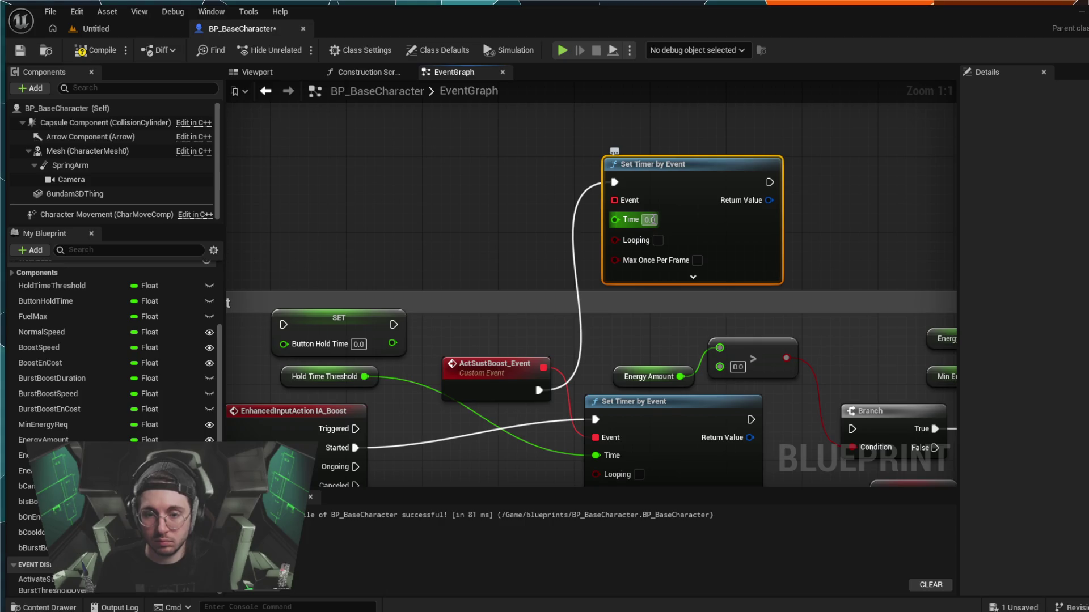
{"action": "type", "text": "2"}
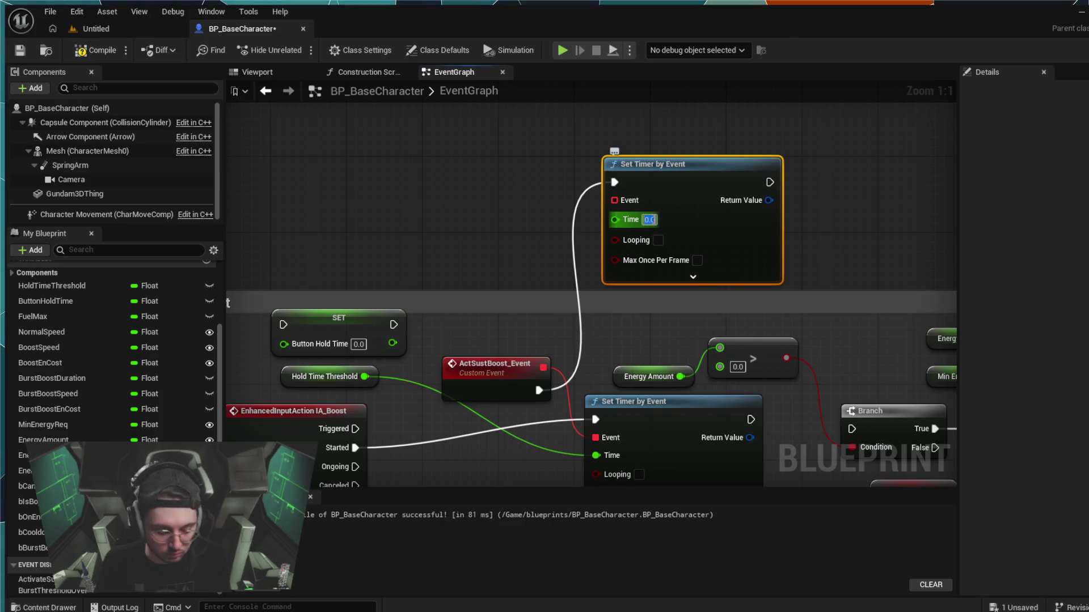
{"action": "key", "text": "Return"}
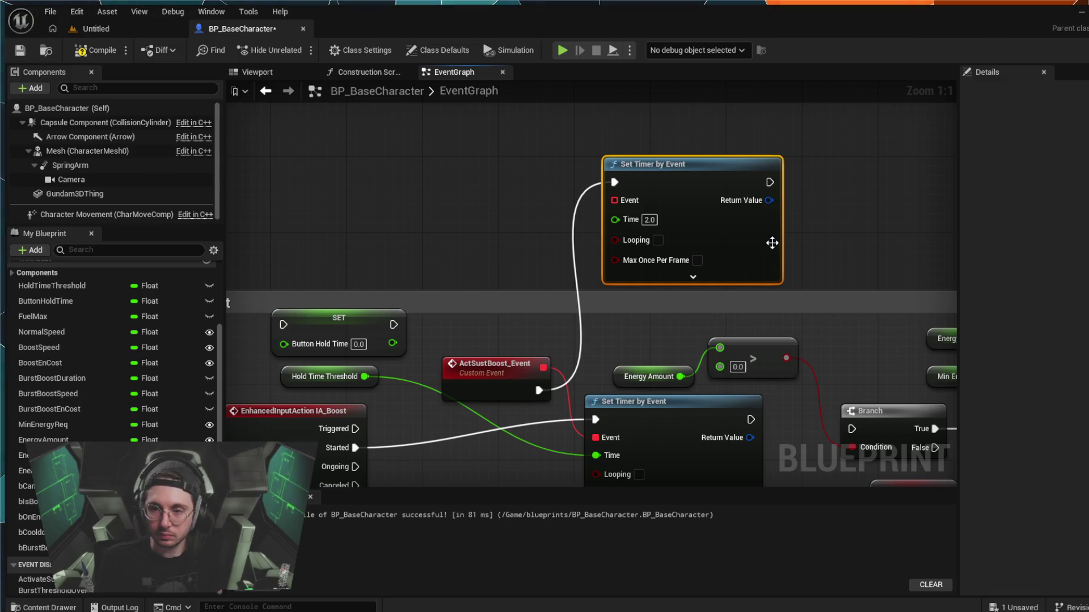
- Relink ActSustBoost_Event's delegate to the upper Set Timer, break the lower link, and move the event up
{"action": "mouse_move", "coordinate": [543, 367]}
{"action": "left_mouse_down"}
{"action": "mouse_move", "coordinate": [607, 184]}
{"action": "mouse_move", "coordinate": [612, 200]}
{"action": "left_mouse_up"}
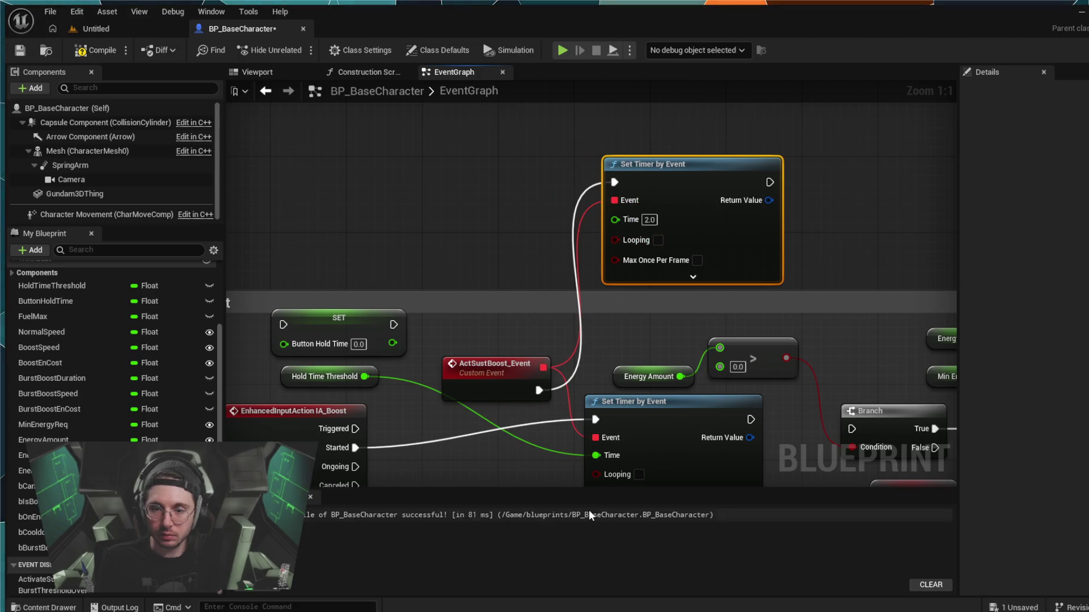
{"action": "left_click", "coordinate": [570, 404], "text": "alt"}
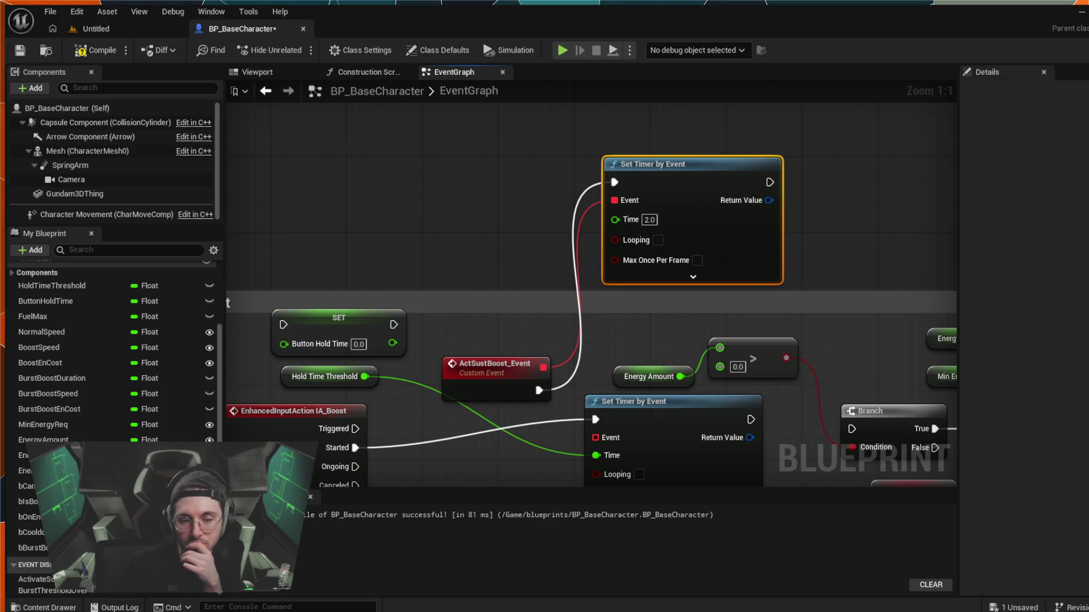
{"action": "left_click", "coordinate": [49, 409]}
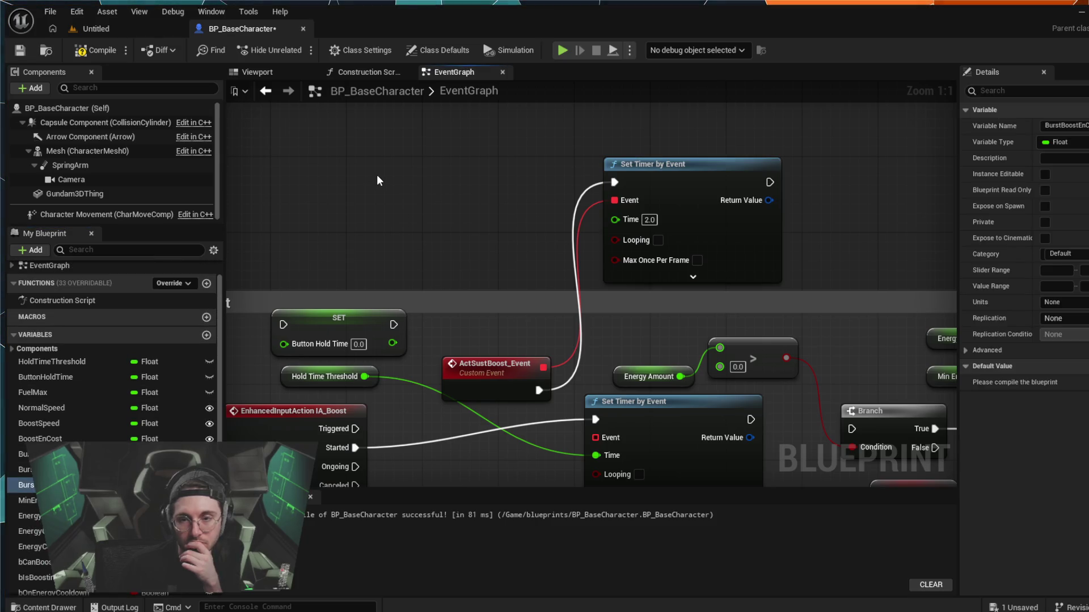
{"action": "left_click_drag", "start_coordinate": [514, 363], "coordinate": [509, 168]}
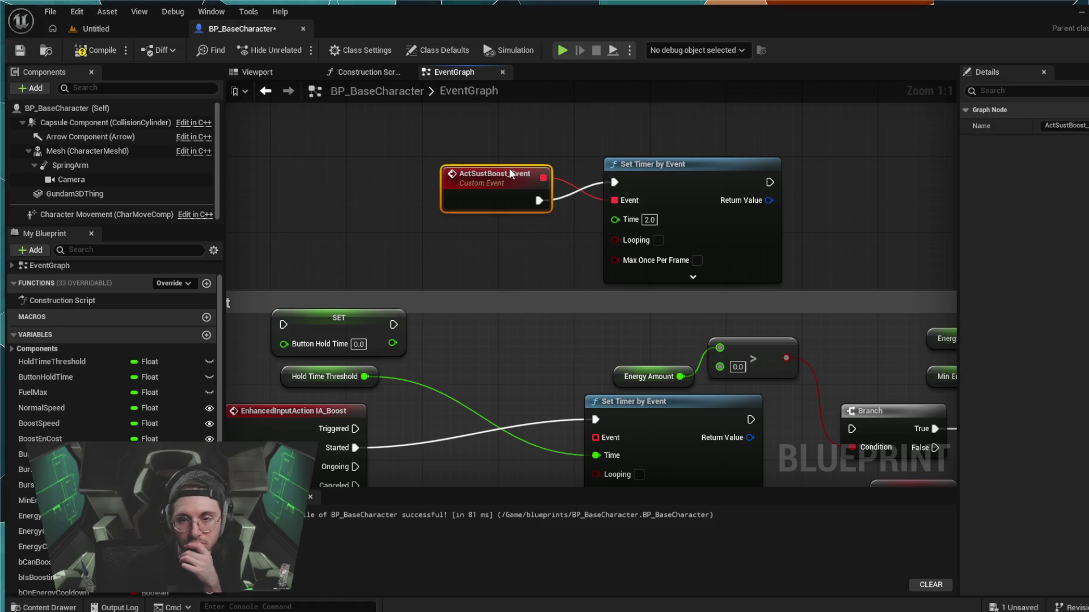
{"action": "left_click", "coordinate": [438, 86]}
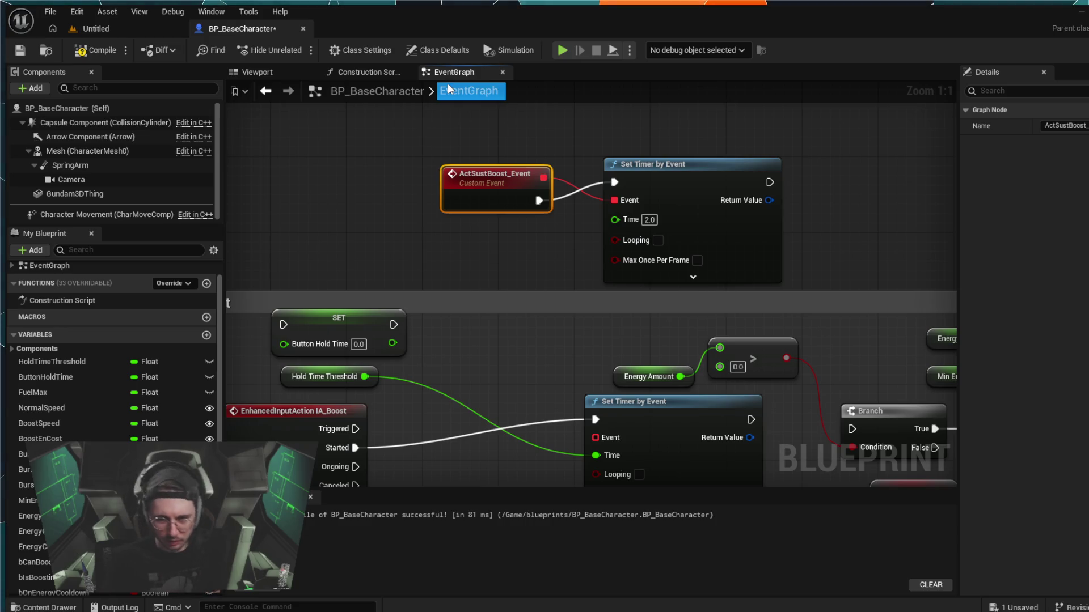
{"action": "key", "text": "Escape"}
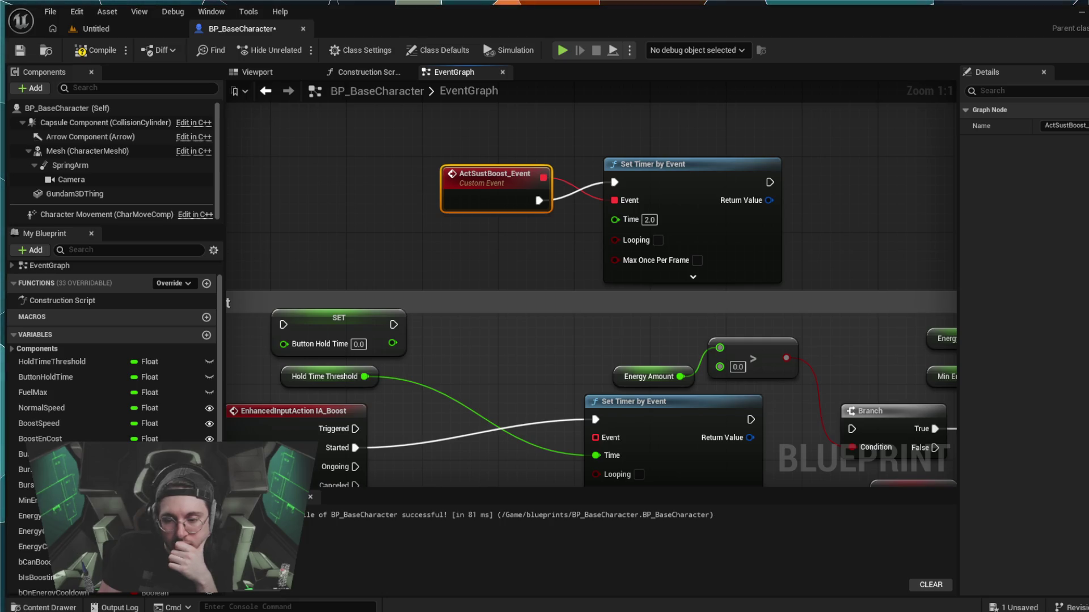
- Select the energy-check chain: Energy Amount, compare, Branch and SET nodes
{"action": "scroll", "coordinate": [854, 237], "scroll_direction": "down", "scroll_amount": 4}
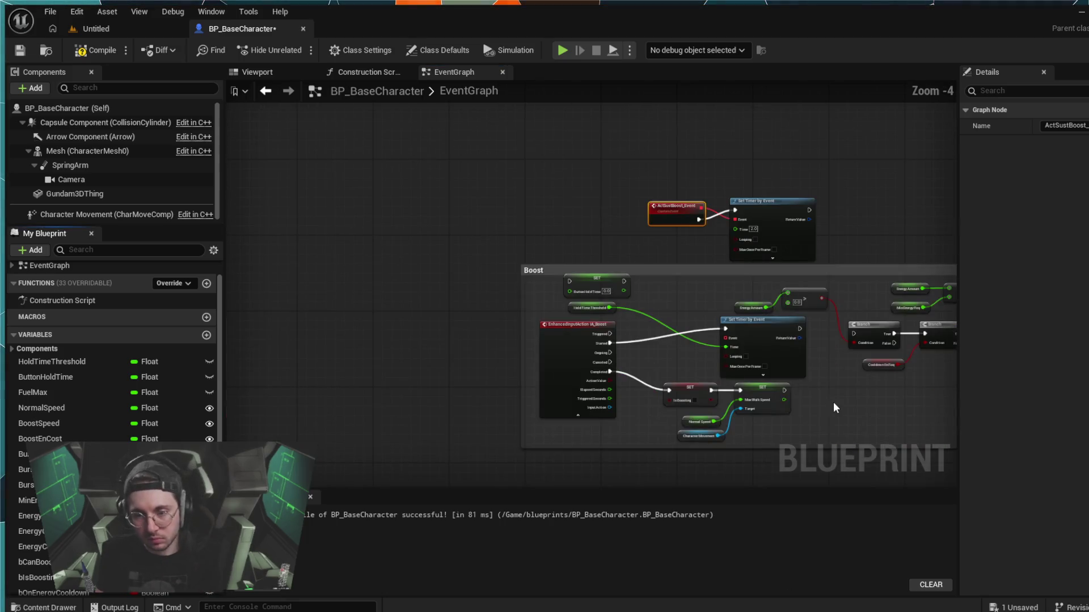
{"action": "scroll", "coordinate": [538, 332], "scroll_direction": "up", "scroll_amount": 1}
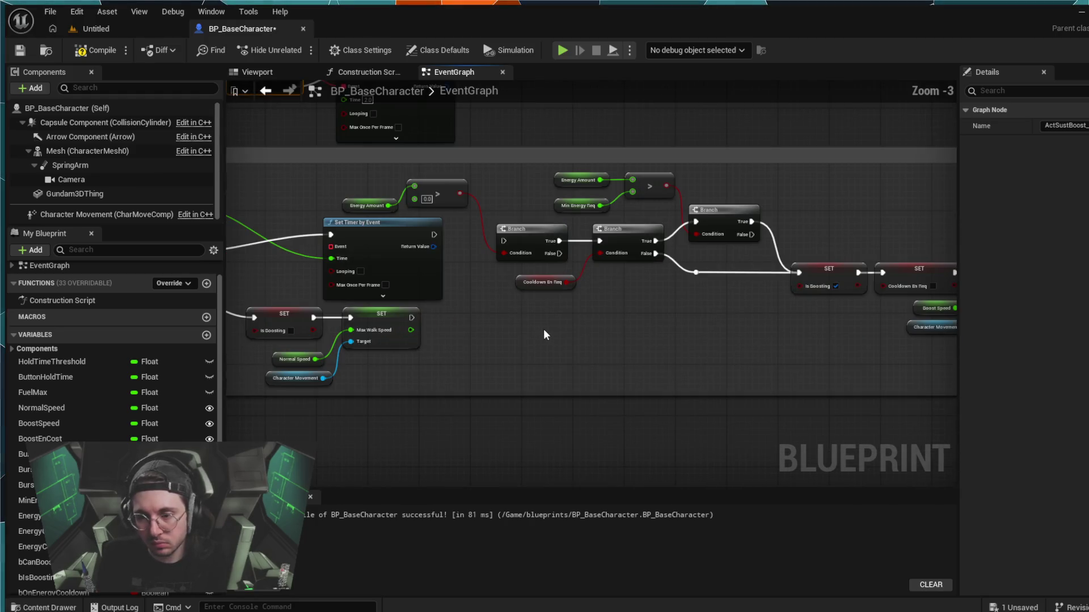
{"action": "mouse_move", "coordinate": [543, 329]}
{"action": "left_mouse_down"}
{"action": "mouse_move", "coordinate": [525, 316]}
{"action": "mouse_move", "coordinate": [367, 311]}
{"action": "mouse_move", "coordinate": [586, 323]}
{"action": "mouse_move", "coordinate": [645, 299]}
{"action": "mouse_move", "coordinate": [669, 336]}
{"action": "mouse_move", "coordinate": [596, 341]}
{"action": "left_mouse_up"}
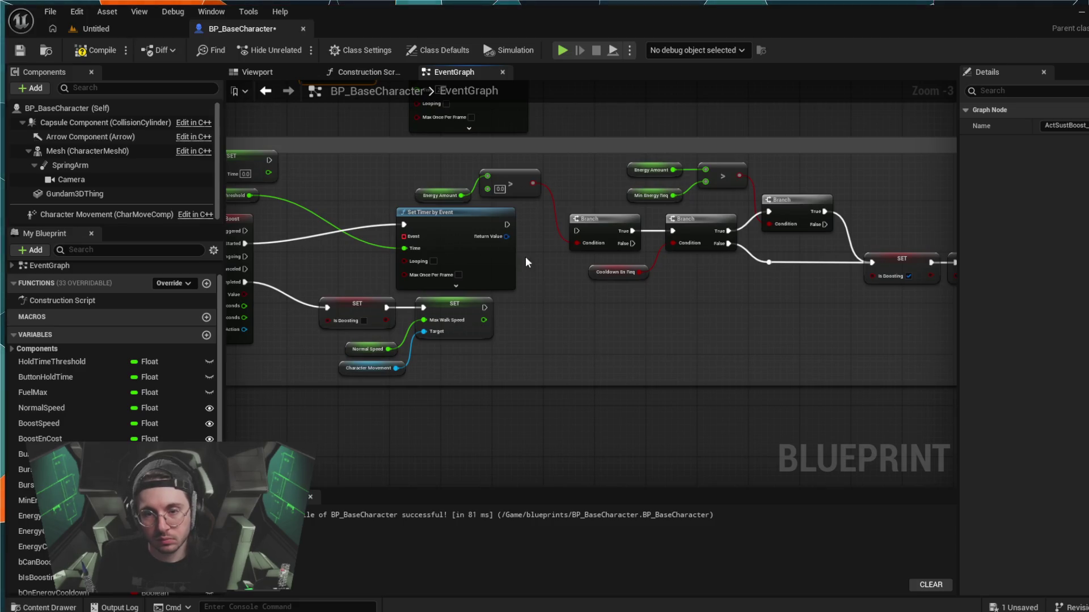
{"action": "left_click_drag", "start_coordinate": [430, 170], "coordinate": [529, 264]}
{"action": "mouse_move", "coordinate": [685, 380]}
{"action": "left_mouse_down"}
{"action": "mouse_move", "coordinate": [493, 316]}
{"action": "mouse_move", "coordinate": [274, 294]}
{"action": "mouse_move", "coordinate": [484, 333]}
{"action": "mouse_move", "coordinate": [692, 330]}
{"action": "left_mouse_up"}
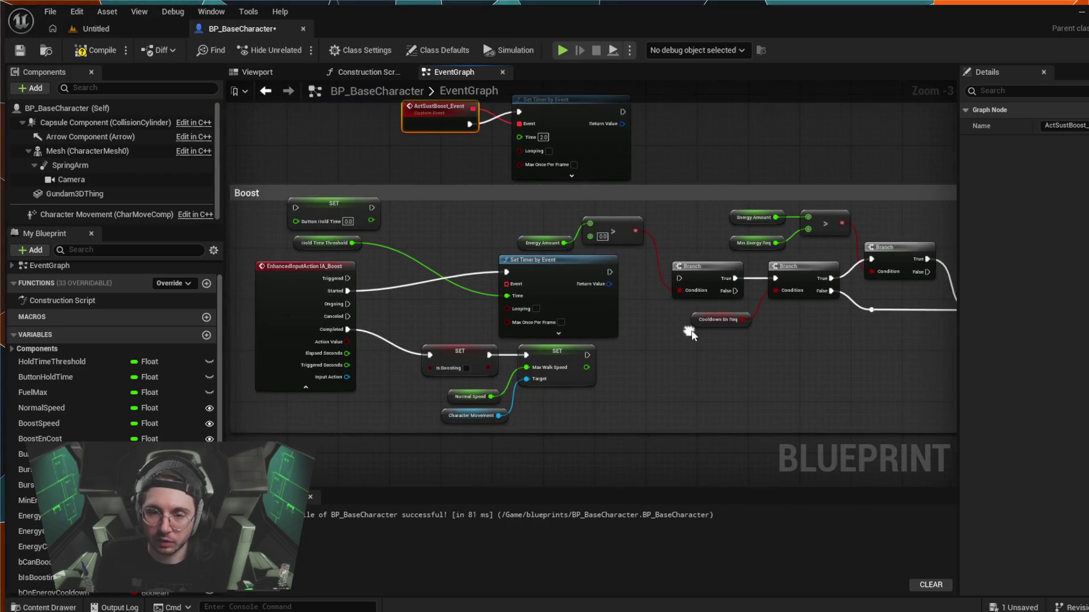
{"action": "mouse_move", "coordinate": [553, 208]}
{"action": "left_mouse_down"}
{"action": "mouse_move", "coordinate": [608, 246]}
{"action": "mouse_move", "coordinate": [995, 255]}
{"action": "mouse_move", "coordinate": [170, 224]}
{"action": "mouse_move", "coordinate": [424, 203]}
{"action": "mouse_move", "coordinate": [469, 242]}
{"action": "mouse_move", "coordinate": [703, 247]}
{"action": "left_mouse_up"}
{"action": "scroll", "coordinate": [704, 249], "scroll_direction": "down", "scroll_amount": 1}
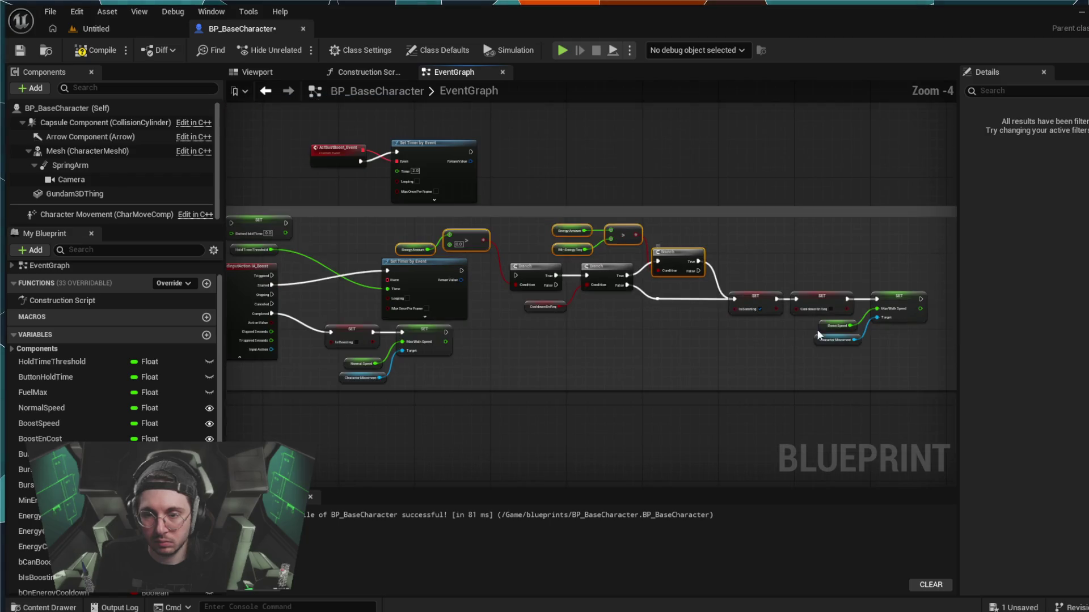
{"action": "mouse_move", "coordinate": [905, 350]}
{"action": "left_mouse_down"}
{"action": "mouse_move", "coordinate": [731, 279]}
{"action": "mouse_move", "coordinate": [546, 244]}
{"action": "mouse_move", "coordinate": [544, 233]}
{"action": "left_mouse_up"}
{"action": "left_click", "coordinate": [465, 238], "text": "shift"}
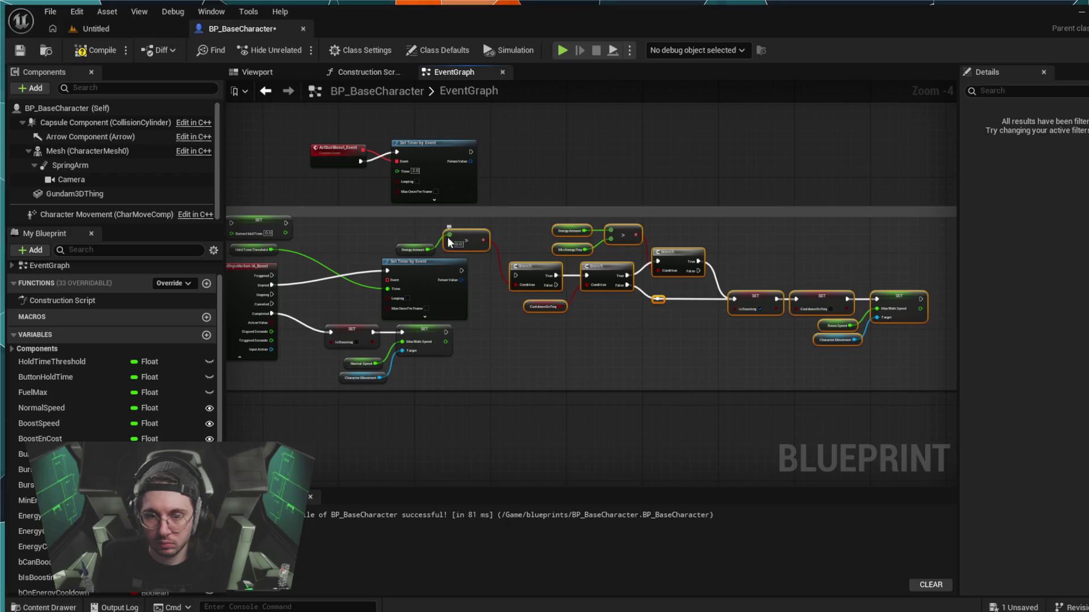
{"action": "left_click", "coordinate": [411, 249], "text": "shift"}
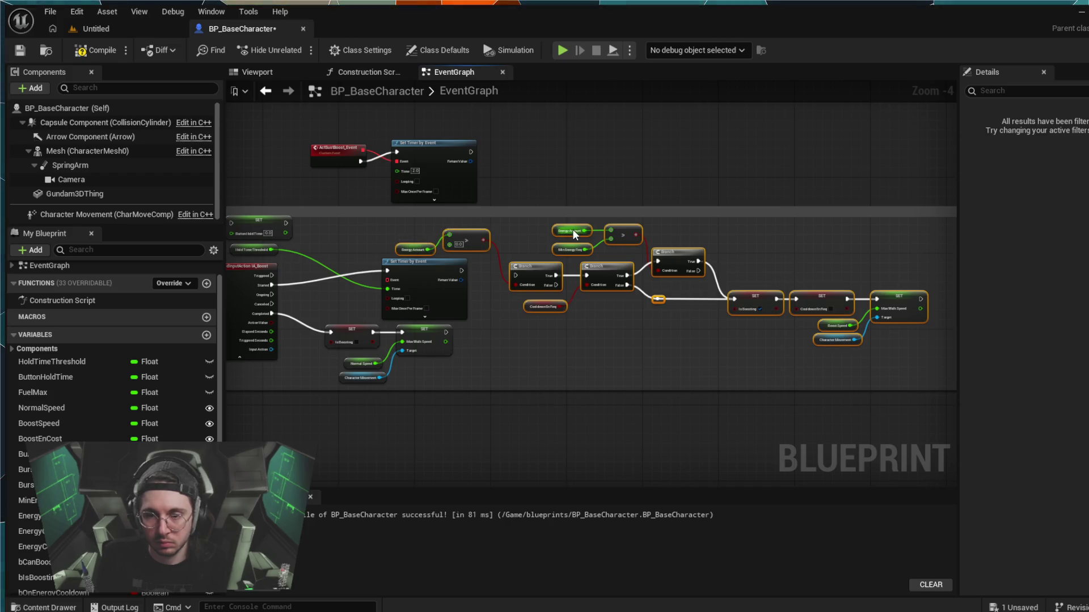
- Enlarge the Boost comment box to enclose ActSustBoost_Event and its 2.0-second timer
{"action": "scroll", "coordinate": [686, 309], "scroll_direction": "down", "scroll_amount": 2}
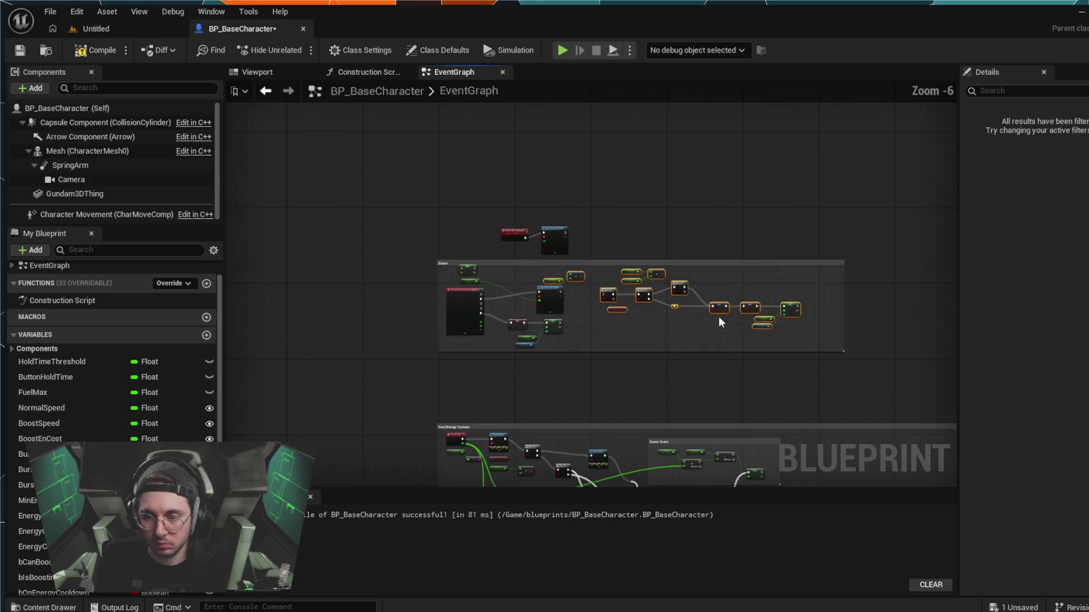
{"action": "left_click_drag", "start_coordinate": [843, 304], "coordinate": [957, 306]}
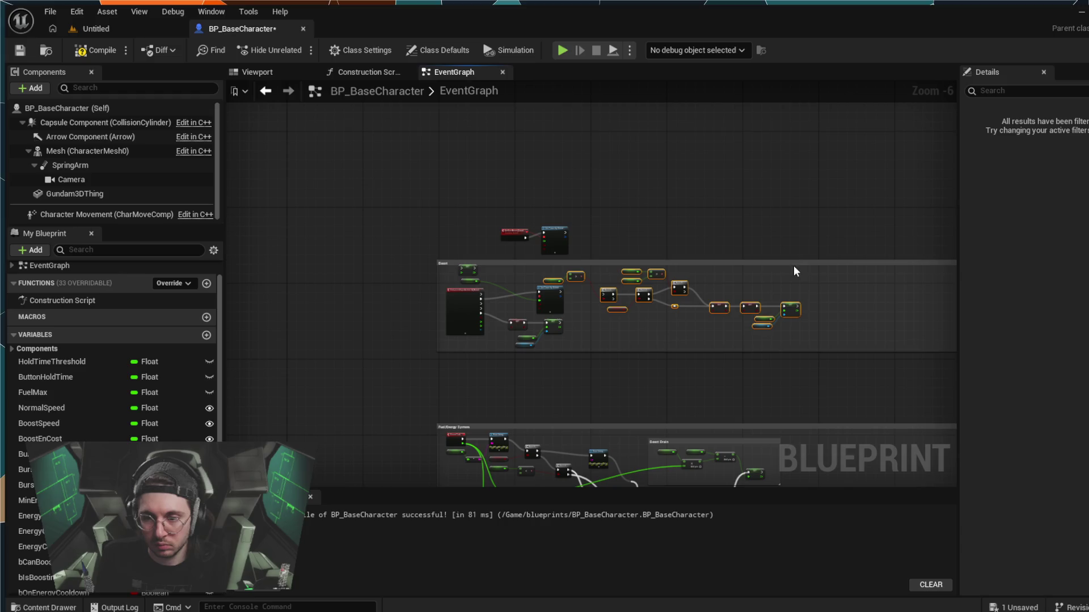
{"action": "left_click_drag", "start_coordinate": [790, 260], "coordinate": [775, 190]}
{"action": "scroll", "coordinate": [680, 275], "scroll_direction": "up", "scroll_amount": 3}
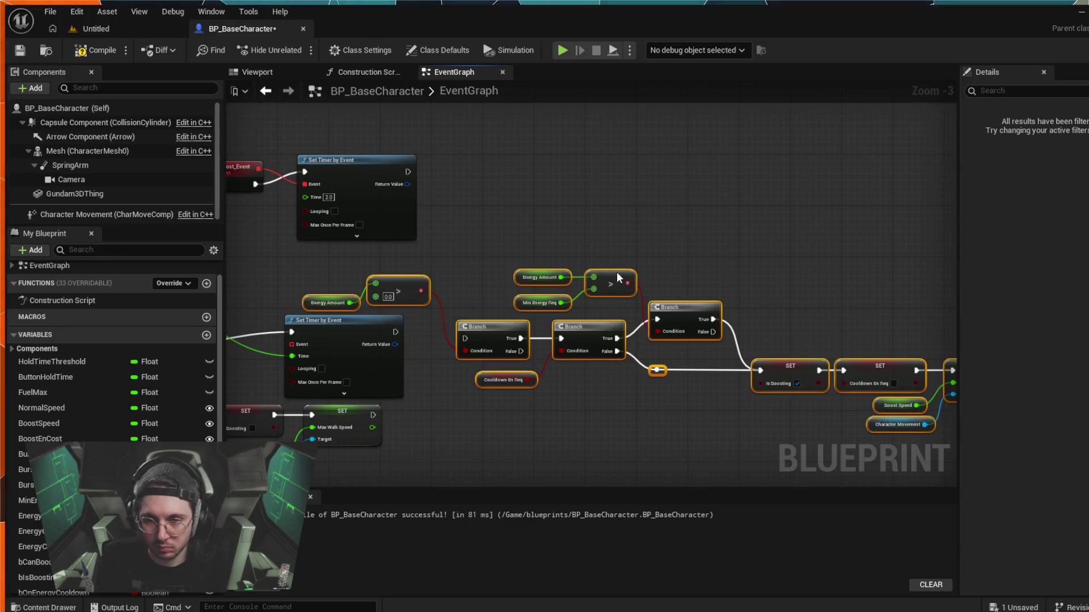
{"action": "mouse_move", "coordinate": [617, 271]}
{"action": "left_mouse_down"}
{"action": "mouse_move", "coordinate": [709, 231]}
{"action": "mouse_move", "coordinate": [770, 182]}
{"action": "left_mouse_up"}
{"action": "scroll", "coordinate": [737, 255], "scroll_direction": "down", "scroll_amount": 1}
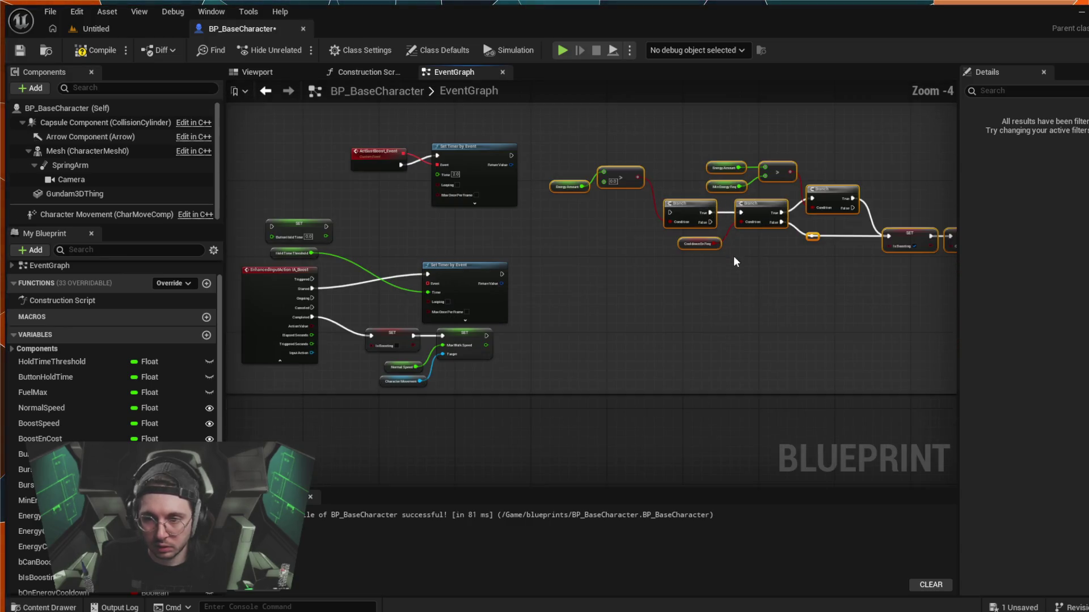
{"action": "mouse_move", "coordinate": [734, 257]}
{"action": "left_mouse_down"}
{"action": "mouse_move", "coordinate": [646, 295]}
{"action": "mouse_move", "coordinate": [635, 291]}
{"action": "mouse_move", "coordinate": [642, 282]}
{"action": "left_mouse_up"}
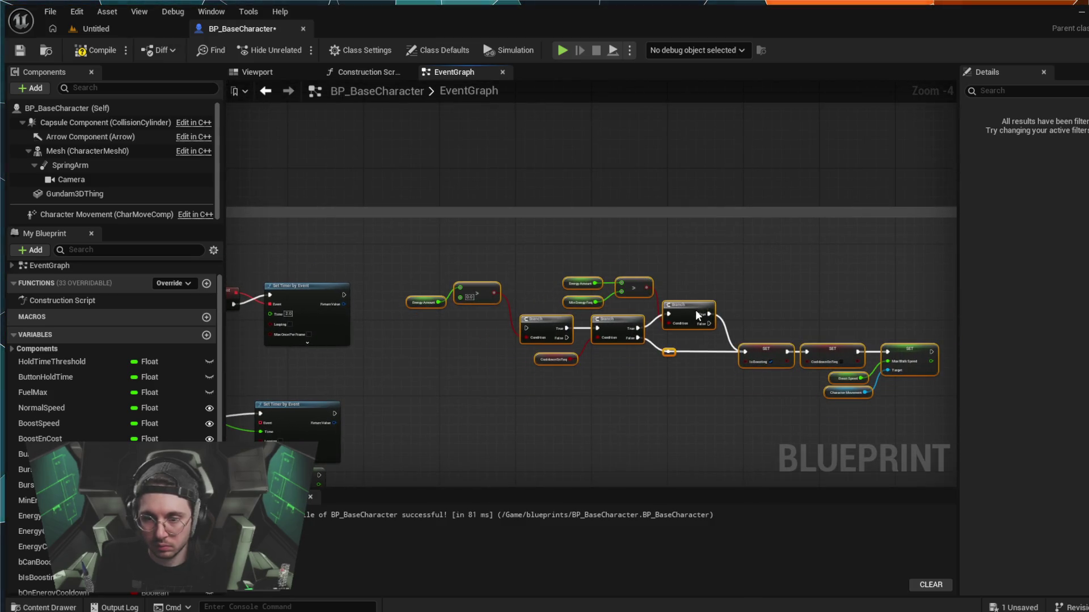
- Duplicate the selected energy-check chain with Ctrl+D and drag the copy below the original
{"action": "key", "text": "ctrl+d"}
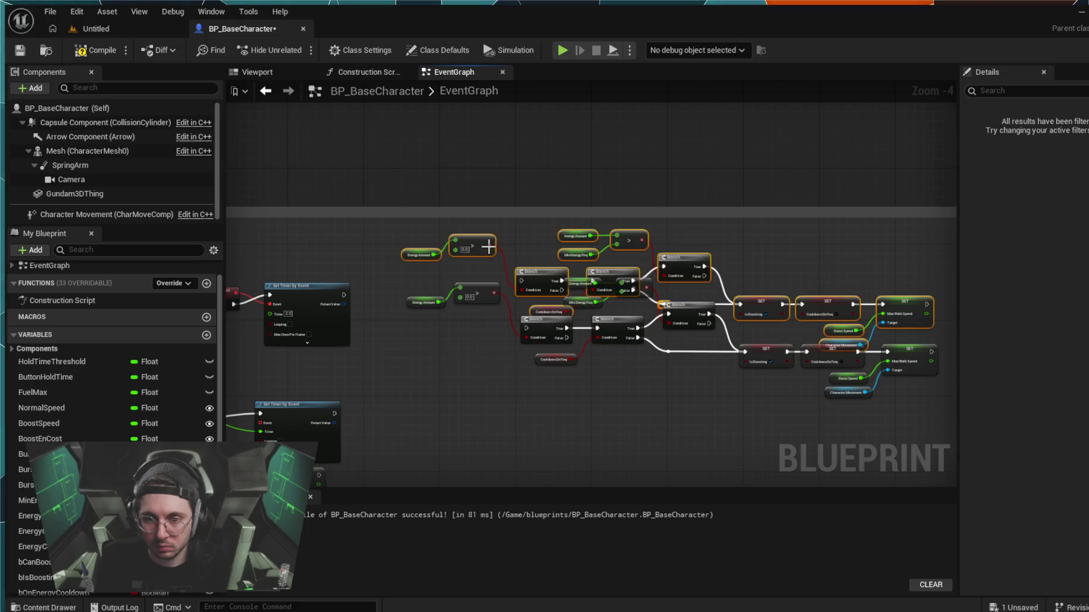
{"action": "mouse_move", "coordinate": [477, 253]}
{"action": "left_mouse_down"}
{"action": "mouse_move", "coordinate": [482, 422]}
{"action": "mouse_move", "coordinate": [472, 414]}
{"action": "left_mouse_up"}
{"action": "scroll", "coordinate": [541, 380], "scroll_direction": "up", "scroll_amount": 1}
{"action": "mouse_move", "coordinate": [627, 395]}
{"action": "left_mouse_down"}
{"action": "mouse_move", "coordinate": [640, 285]}
{"action": "mouse_move", "coordinate": [702, 240]}
{"action": "mouse_move", "coordinate": [710, 260]}
{"action": "left_mouse_up"}
{"action": "scroll", "coordinate": [710, 259], "scroll_direction": "down", "scroll_amount": 1}
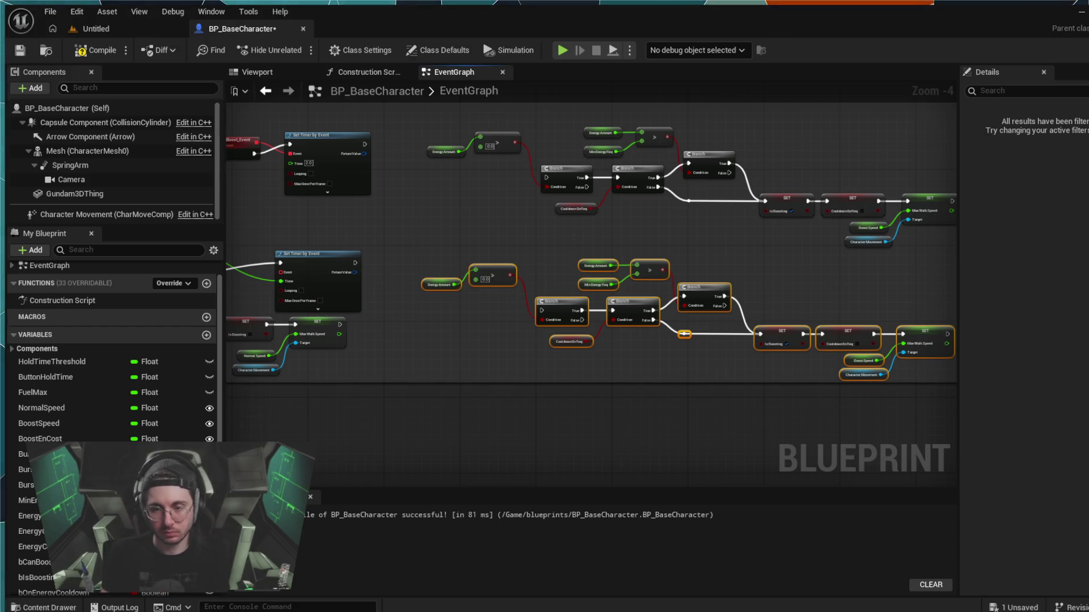
{"action": "scroll", "coordinate": [114, 352], "scroll_direction": "down", "scroll_amount": 1}
{"action": "scroll", "coordinate": [113, 351], "scroll_direction": "down", "scroll_amount": 3}
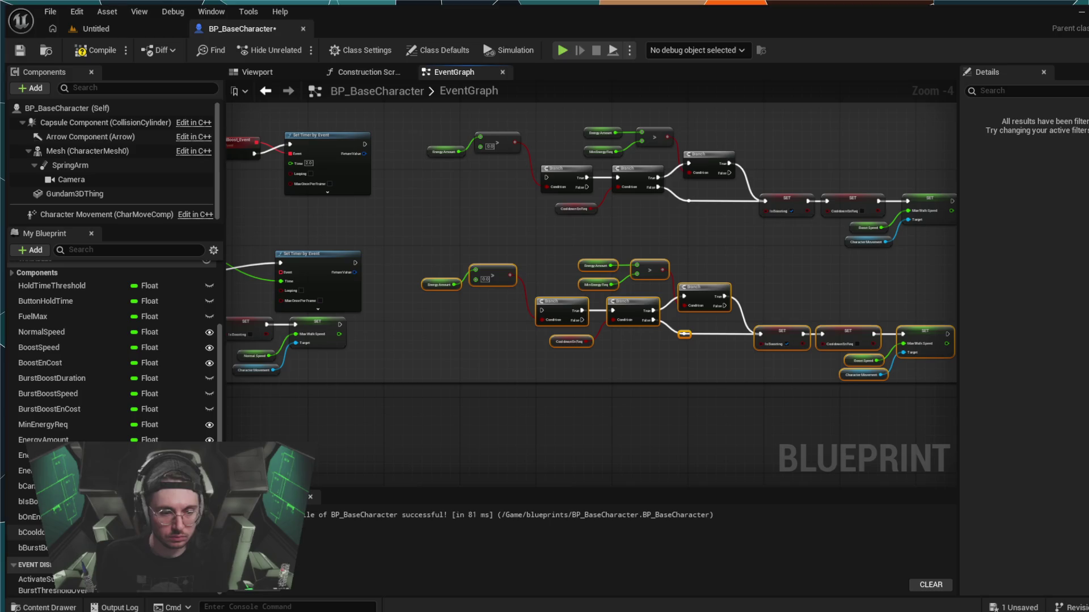
- Add a custom event for the BurstThresholdOver dispatcher and place it above ActSustBoost_Event
{"action": "left_click", "coordinate": [72, 590]}
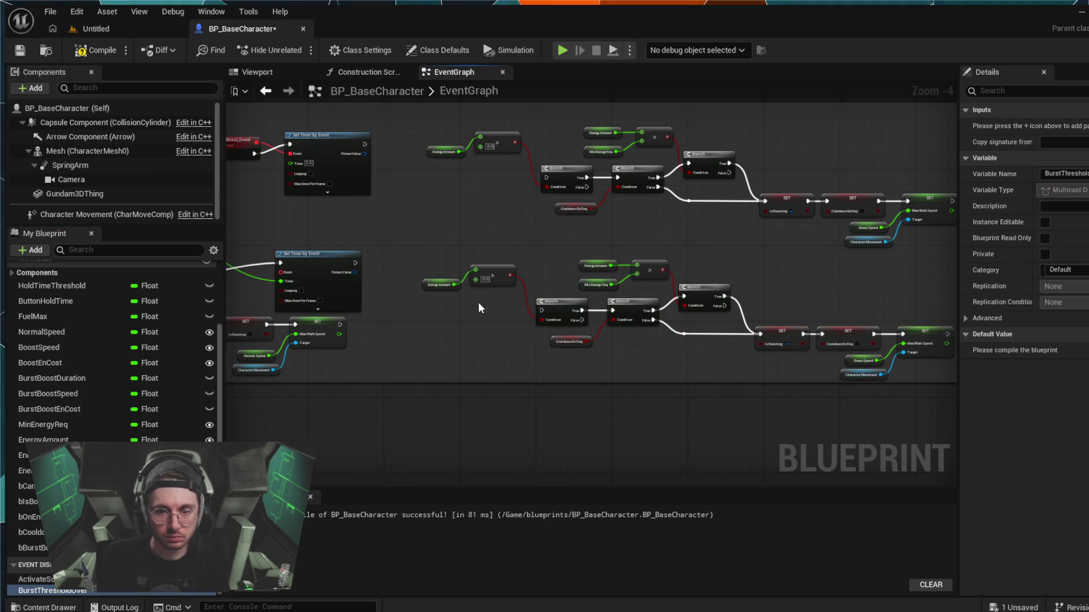
{"action": "scroll", "coordinate": [475, 251], "scroll_direction": "up", "scroll_amount": 4}
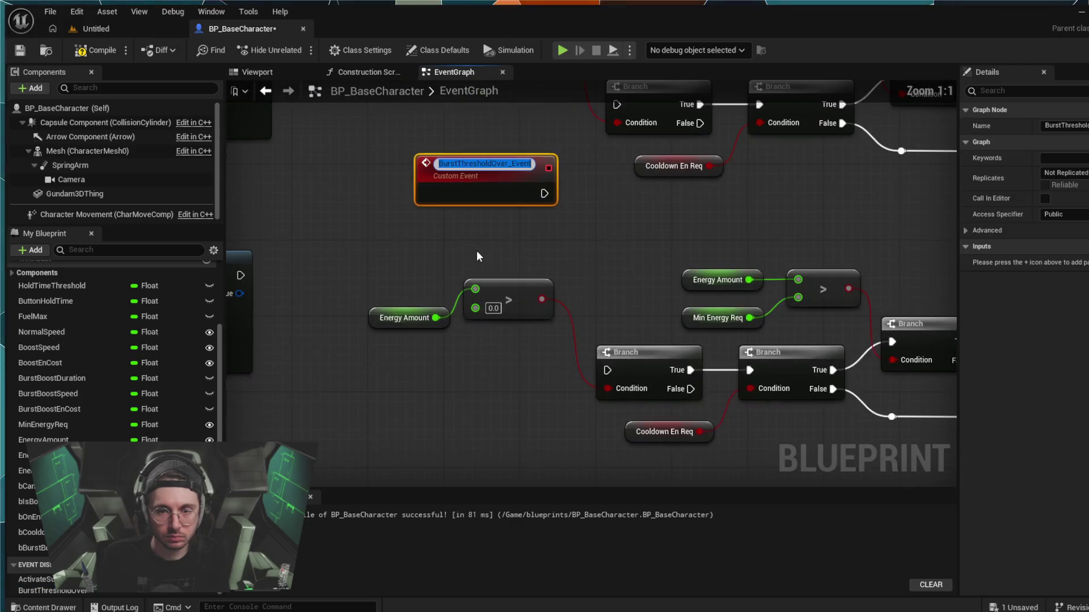
{"action": "left_click", "coordinate": [476, 251]}
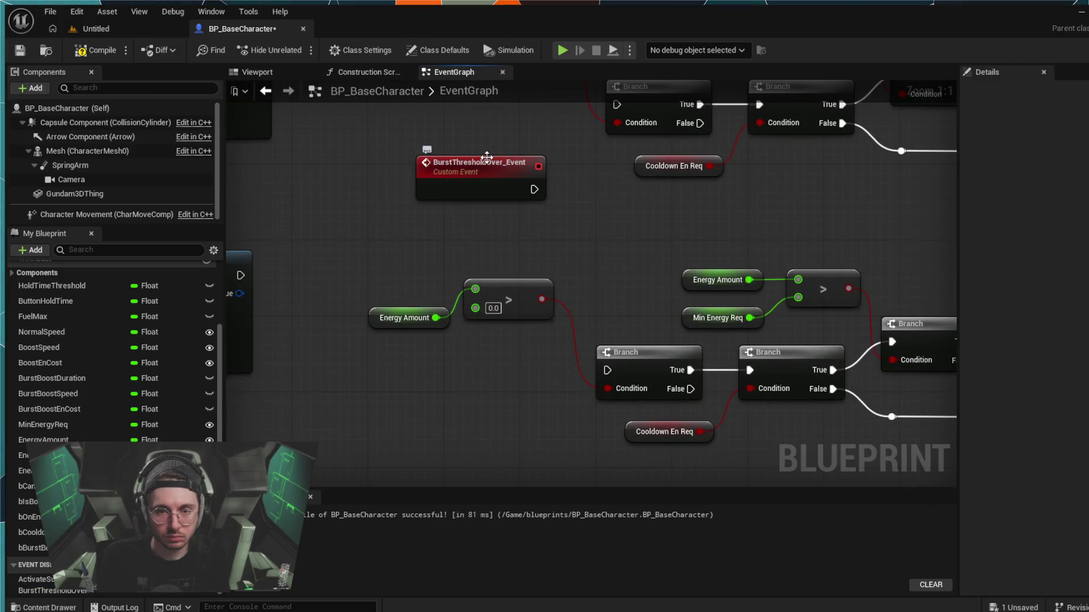
{"action": "mouse_move", "coordinate": [487, 158]}
{"action": "left_mouse_down"}
{"action": "mouse_move", "coordinate": [480, 101]}
{"action": "mouse_move", "coordinate": [460, 76]}
{"action": "mouse_move", "coordinate": [434, 83]}
{"action": "mouse_move", "coordinate": [504, 147]}
{"action": "mouse_move", "coordinate": [639, 224]}
{"action": "mouse_move", "coordinate": [176, 189]}
{"action": "mouse_move", "coordinate": [467, 197]}
{"action": "mouse_move", "coordinate": [441, 188]}
{"action": "left_mouse_up"}
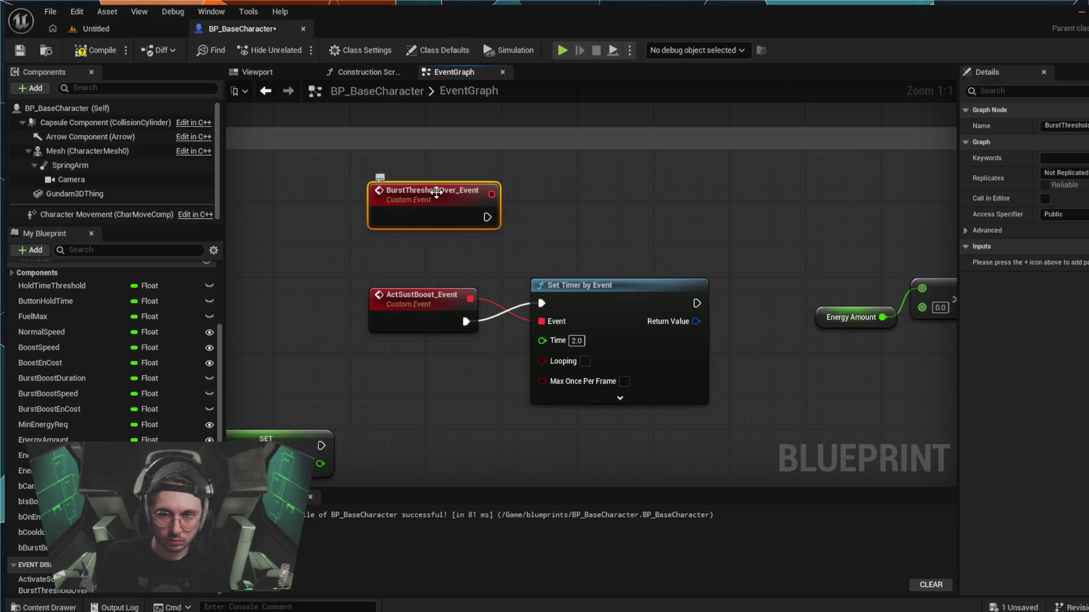
- Rename the BurstThresholdOver_Event node to BrstThresholdOver_Event
{"action": "double_click", "coordinate": [437, 192]}
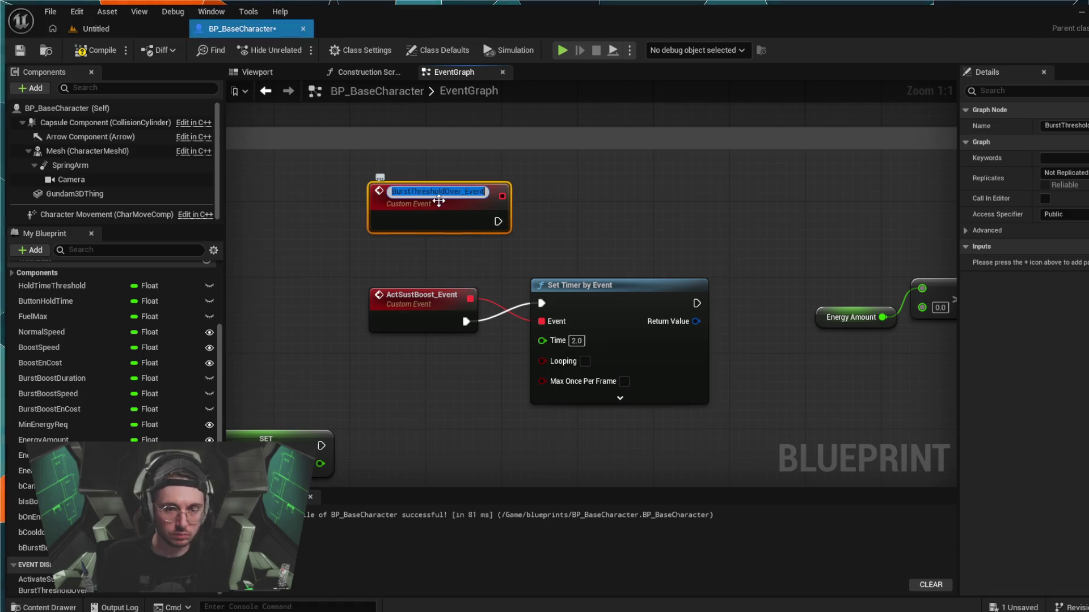
{"action": "key", "text": "Home"}
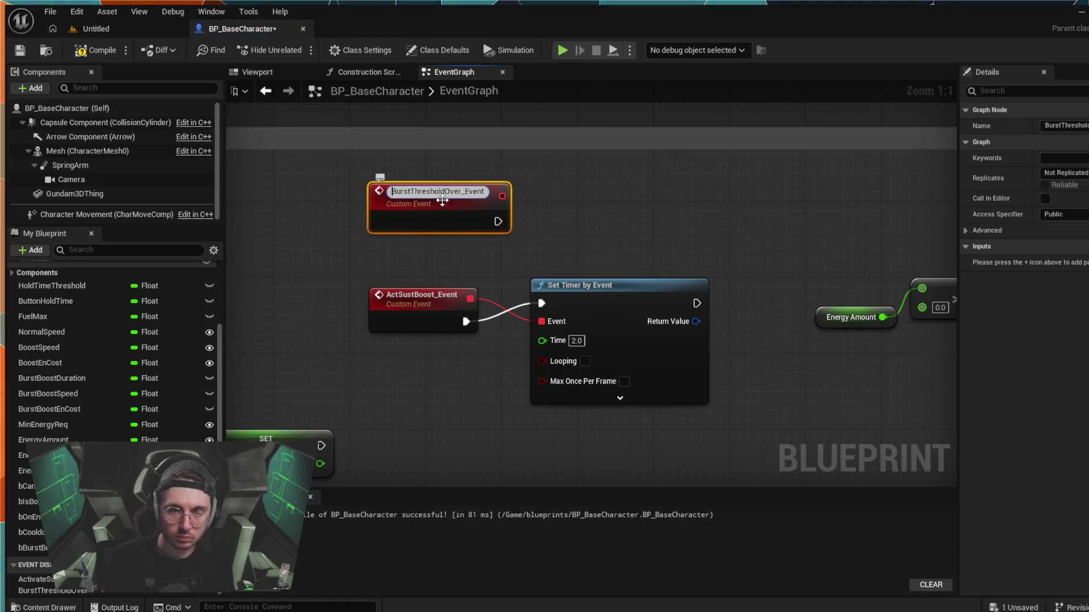
{"action": "key", "text": "BackSpace"}
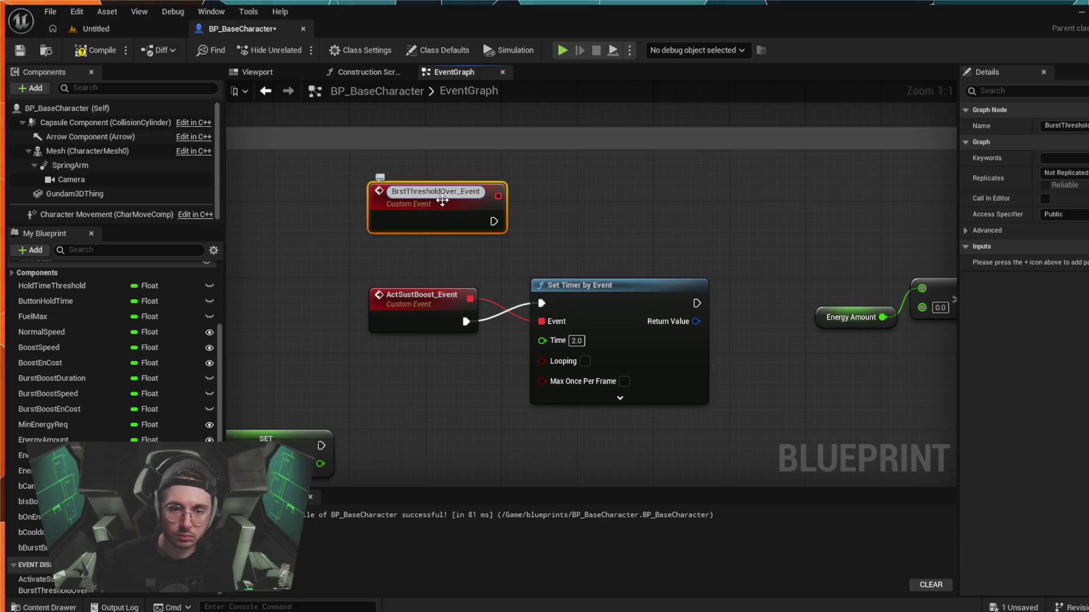
{"action": "key", "text": "Right"}
{"action": "key", "text": "Right"}
{"action": "key", "text": "Right"}
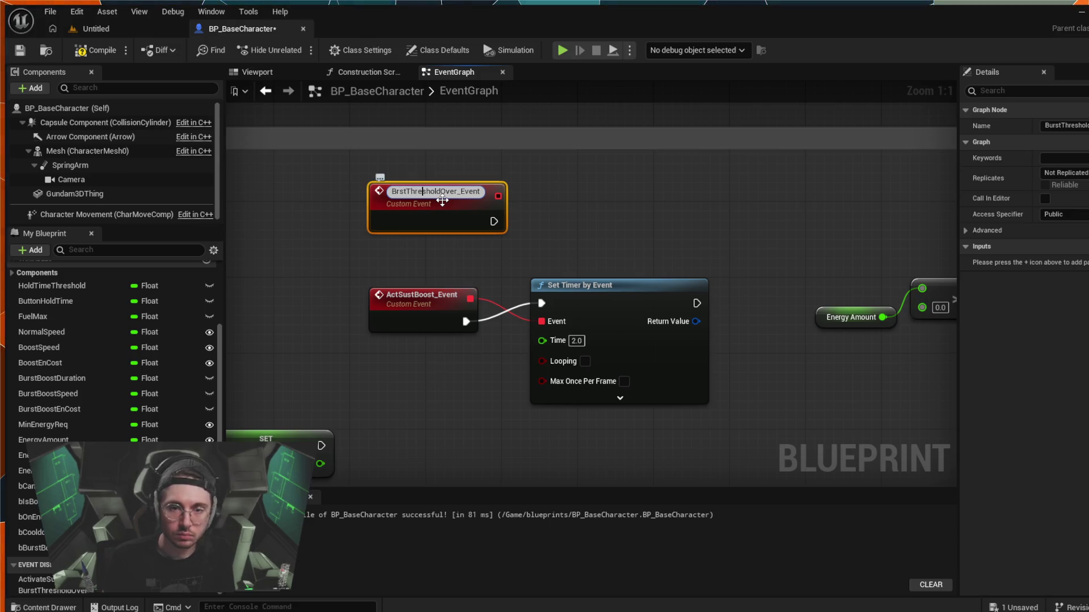
{"action": "key", "text": "Right"}
{"action": "key", "text": "Right"}
{"action": "key", "text": "Right"}
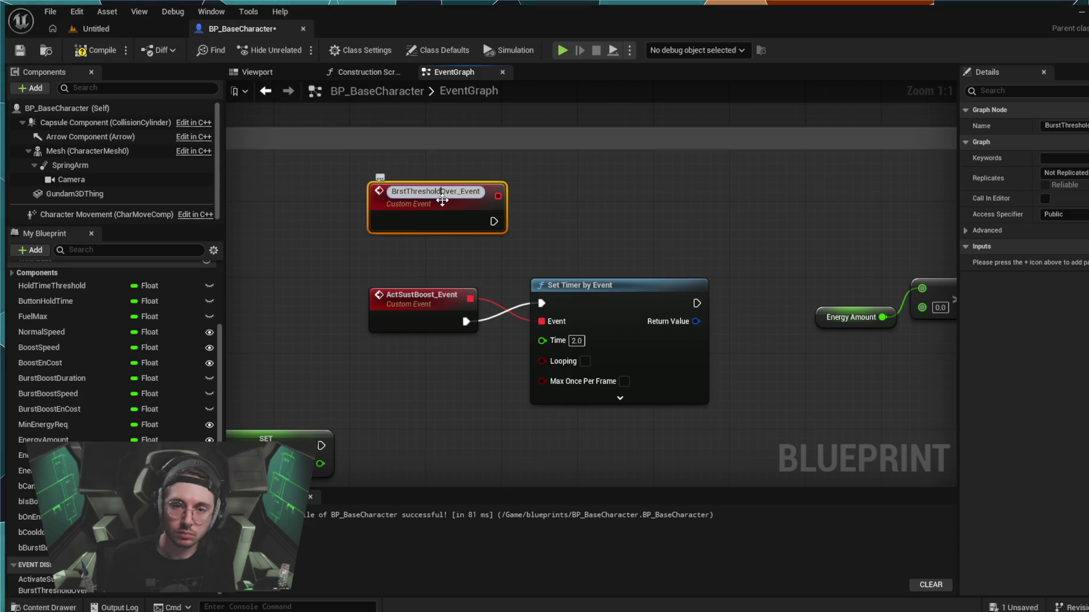
{"action": "key", "text": "Left"}
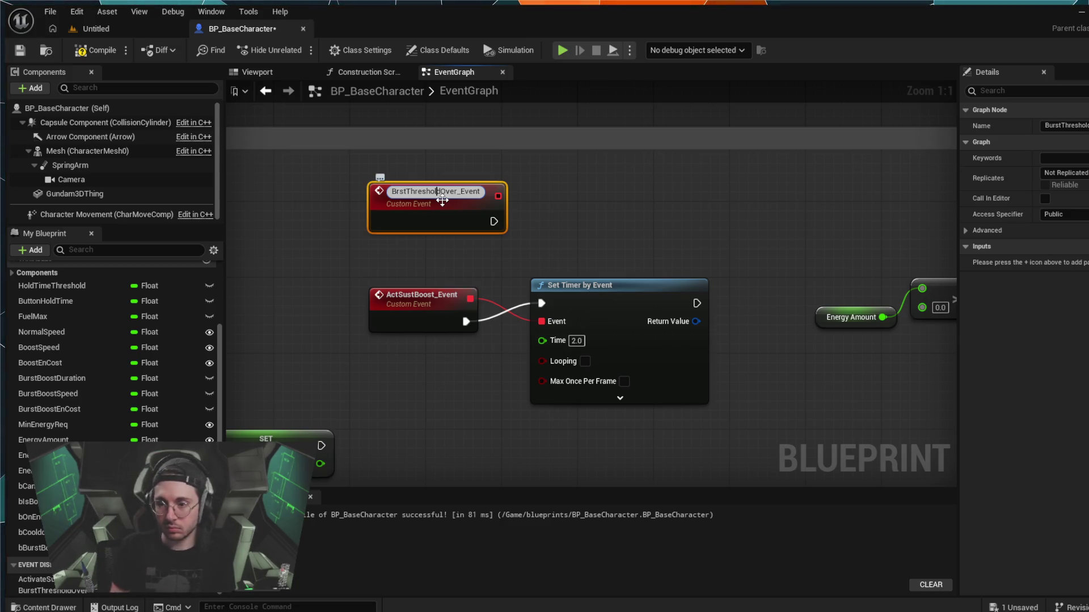
{"action": "key", "text": "Right"}
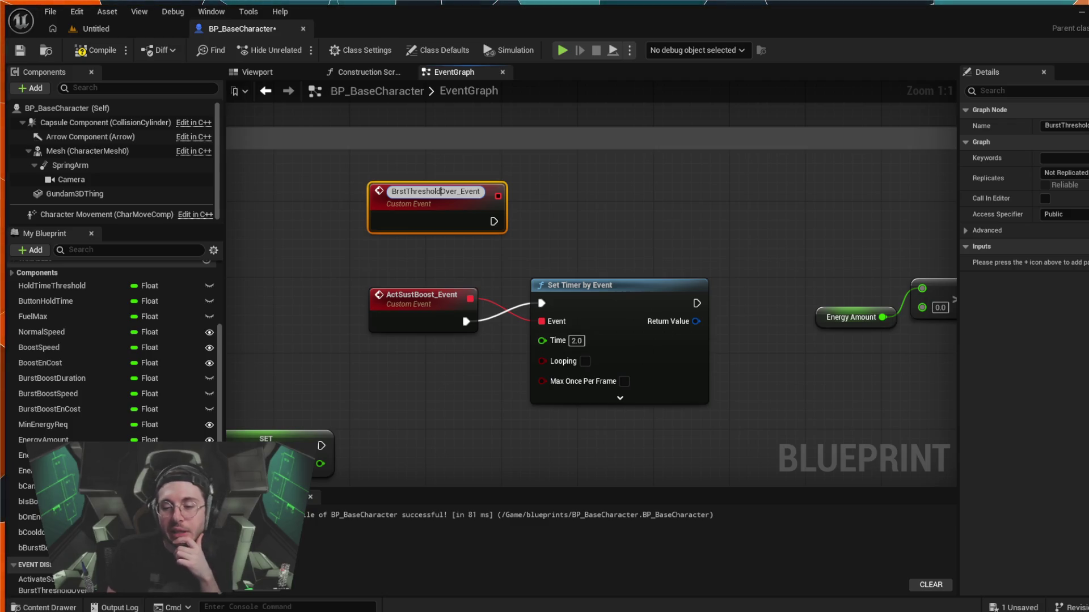
{"action": "key", "text": "Return"}
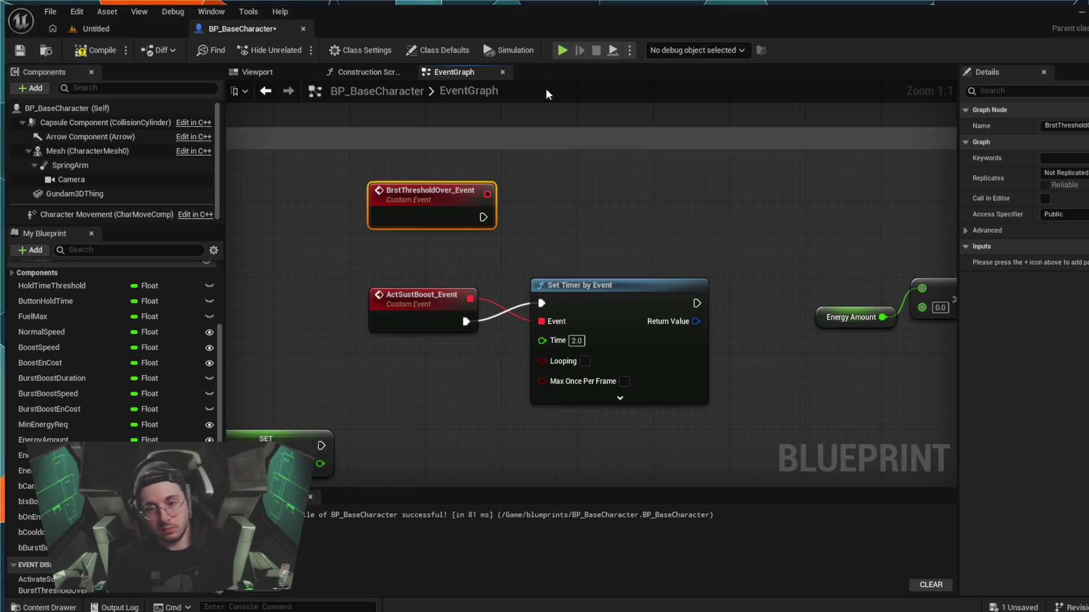
- Drag the IA_Boost Started Set Timer by Event node up and left beside Hold Time Threshold
{"action": "left_click", "coordinate": [620, 397]}
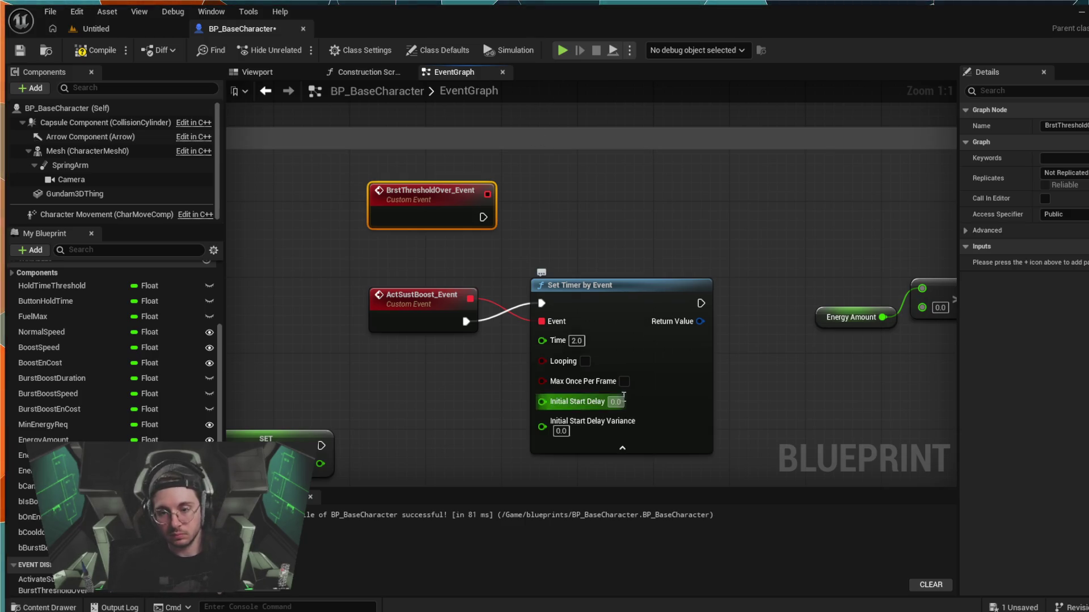
{"action": "left_click", "coordinate": [622, 447]}
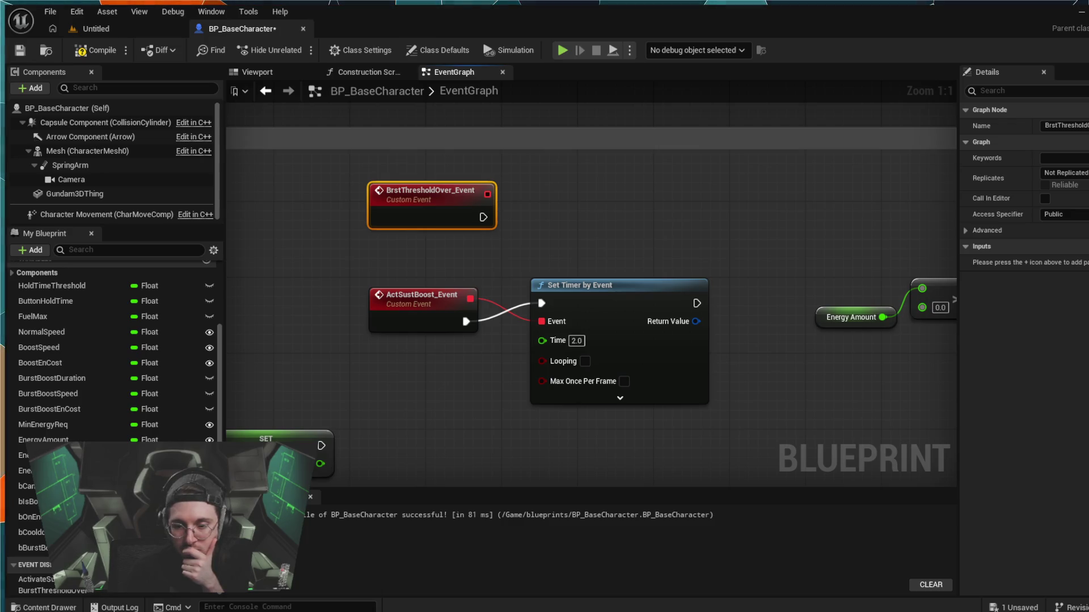
{"action": "mouse_move", "coordinate": [385, 324]}
{"action": "left_mouse_down"}
{"action": "mouse_move", "coordinate": [475, 302]}
{"action": "mouse_move", "coordinate": [475, 198]}
{"action": "left_mouse_up"}
{"action": "mouse_move", "coordinate": [689, 240]}
{"action": "left_mouse_down"}
{"action": "mouse_move", "coordinate": [679, 220]}
{"action": "mouse_move", "coordinate": [576, 199]}
{"action": "left_mouse_up"}
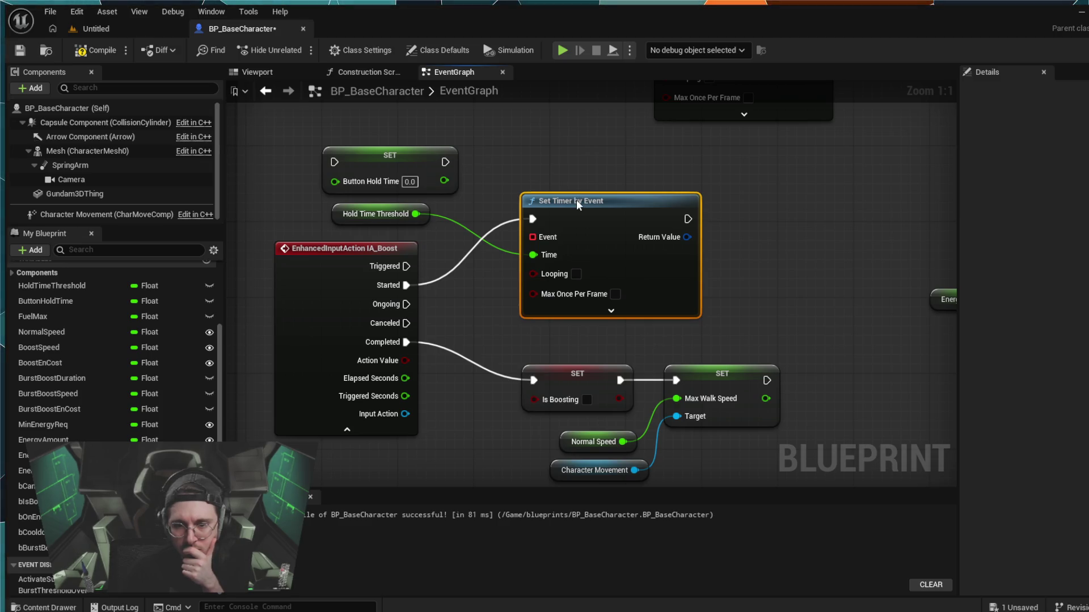
- Delete the Set Timer by Event node attached to IA_Boost Started
{"action": "left_click", "coordinate": [610, 145]}
{"action": "left_click", "coordinate": [556, 205]}
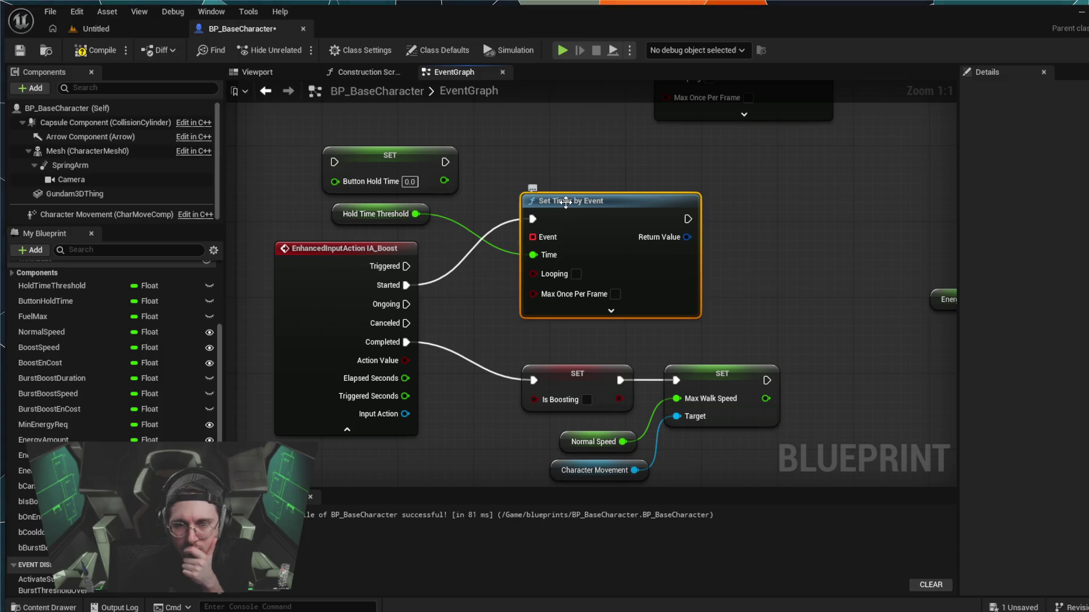
{"action": "key", "text": "Delete"}
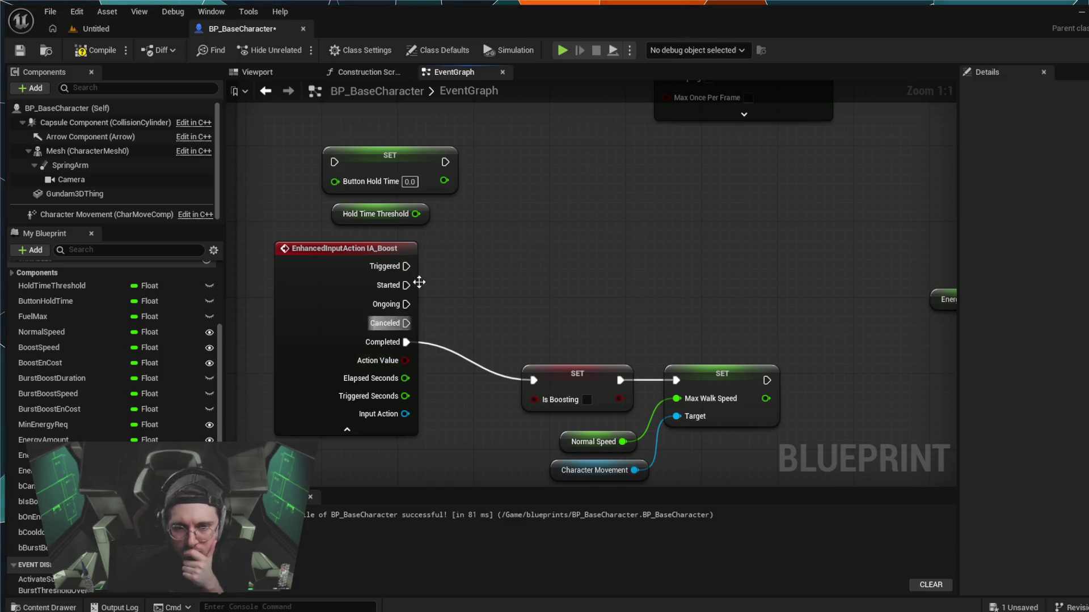
- Add a Set Timer by Function Name node from the Started pin and move it up-right
{"action": "left_click_drag", "start_coordinate": [406, 285], "coordinate": [517, 224]}
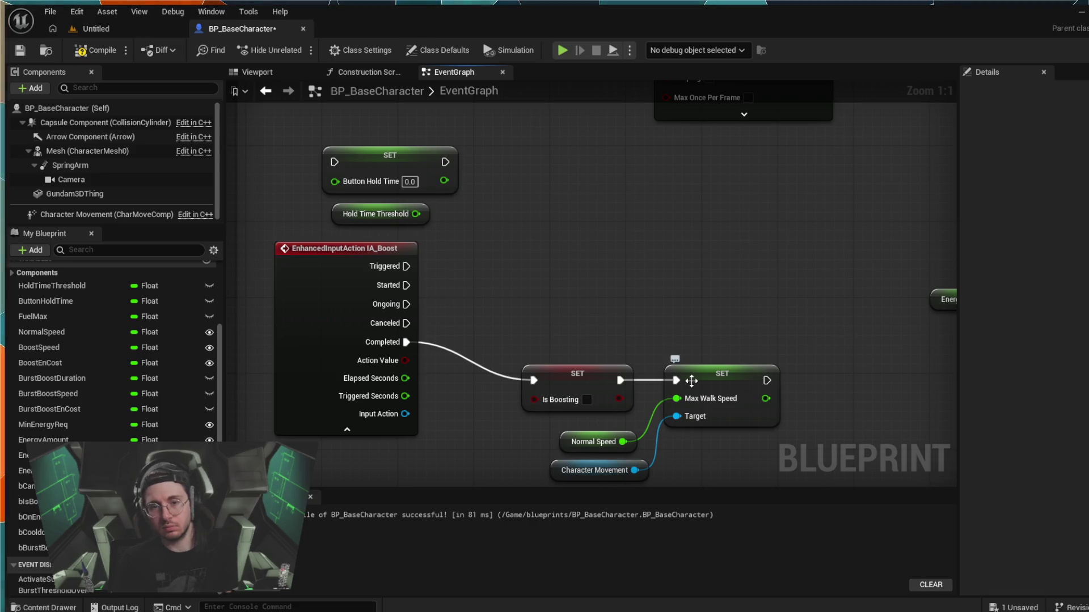
{"action": "left_click_drag", "start_coordinate": [462, 247], "coordinate": [472, 245]}
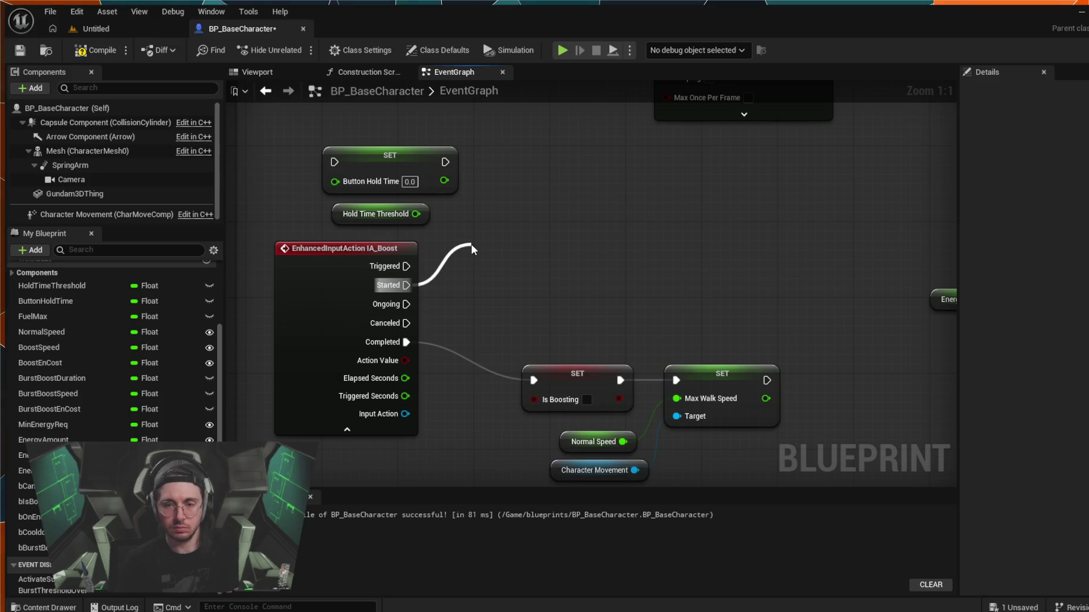
{"action": "left_click", "coordinate": [573, 343]}
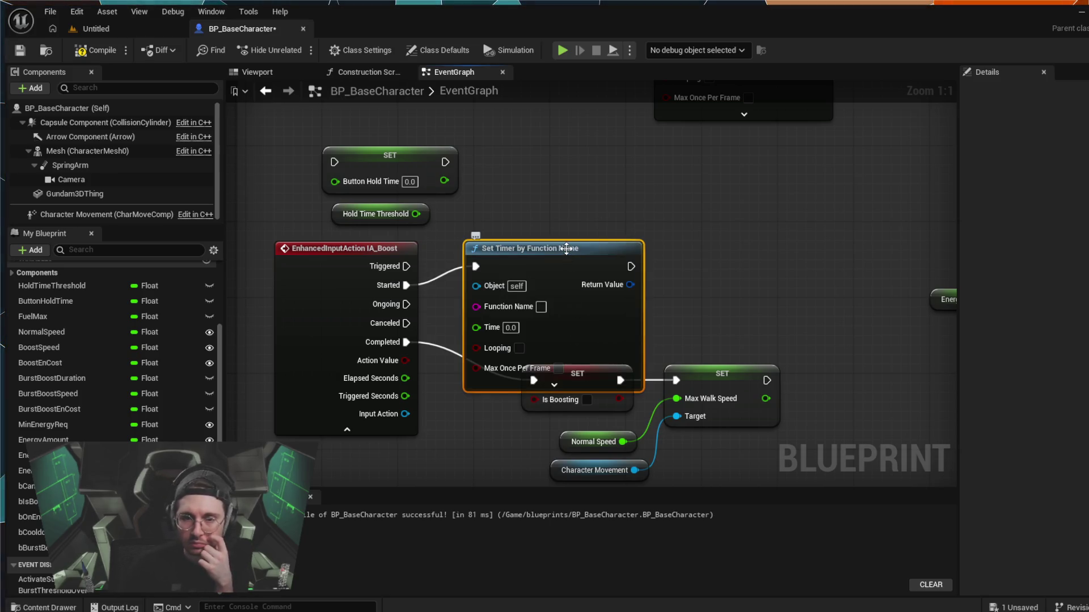
{"action": "mouse_move", "coordinate": [564, 244]}
{"action": "left_mouse_down"}
{"action": "mouse_move", "coordinate": [593, 178]}
{"action": "mouse_move", "coordinate": [639, 168]}
{"action": "left_mouse_up"}
{"action": "left_click_drag", "start_coordinate": [567, 136], "coordinate": [527, 224]}
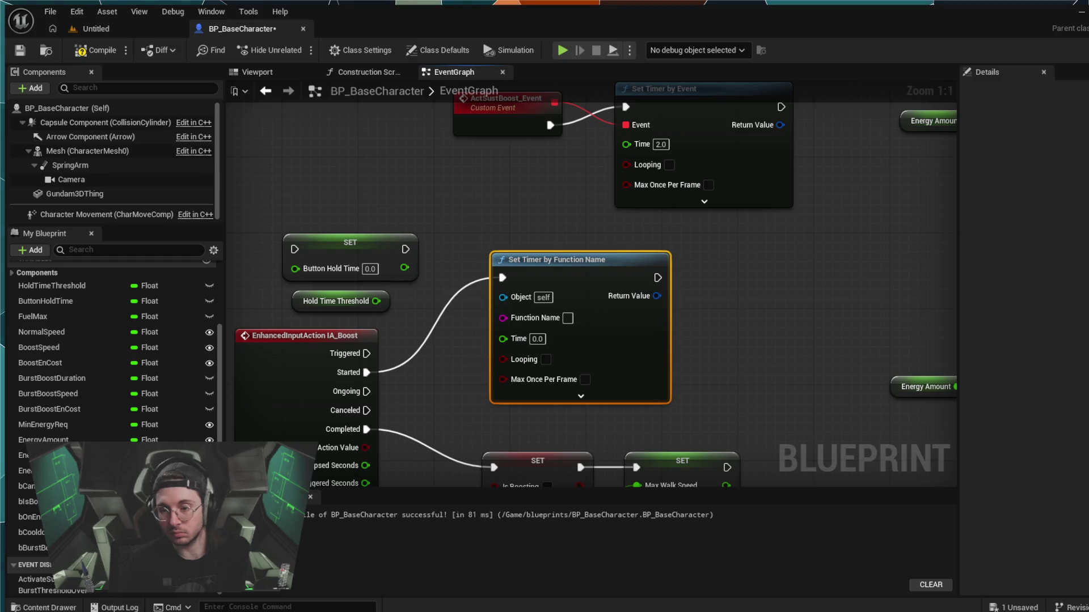
- Set the Set Timer by Function Name's Function Name to ActSustBoost_Event
{"action": "mouse_move", "coordinate": [469, 193]}
{"action": "left_mouse_down"}
{"action": "mouse_move", "coordinate": [484, 273]}
{"action": "mouse_move", "coordinate": [542, 295]}
{"action": "mouse_move", "coordinate": [575, 276]}
{"action": "left_mouse_up"}
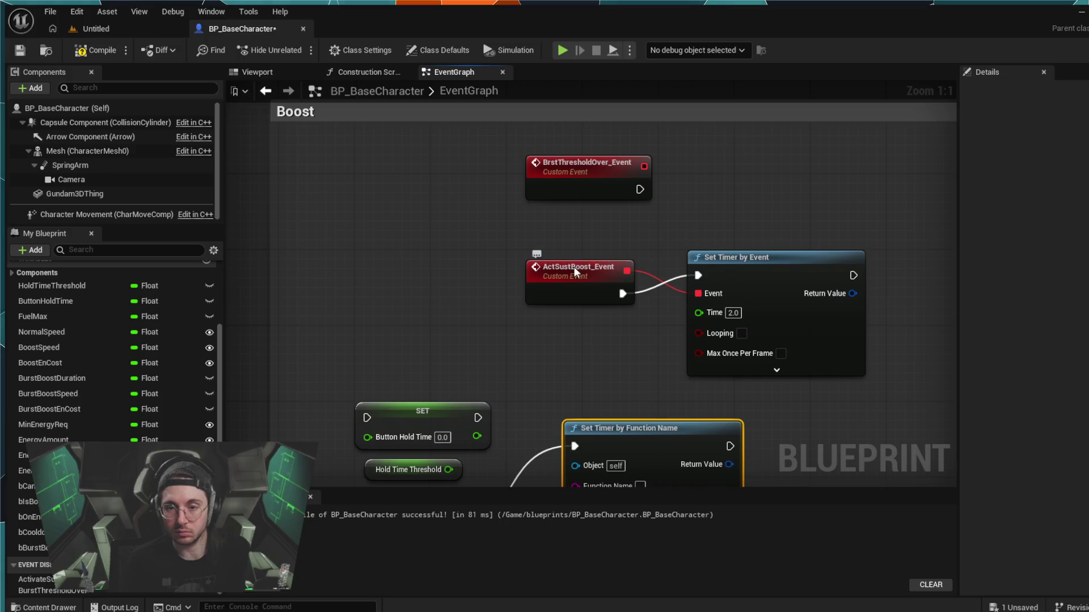
{"action": "left_click", "coordinate": [573, 267]}
{"action": "double_click", "coordinate": [574, 267]}
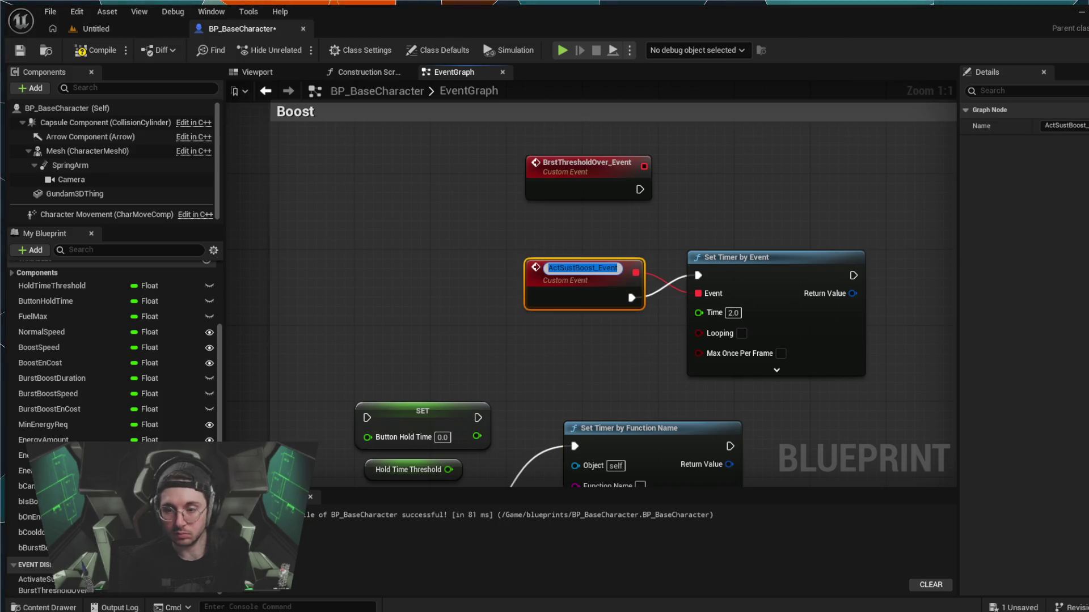
{"action": "left_click", "coordinate": [588, 390]}
{"action": "left_click_drag", "start_coordinate": [588, 389], "coordinate": [583, 282]}
{"action": "left_click", "coordinate": [631, 370]}
{"action": "type", "text": "ActB"}
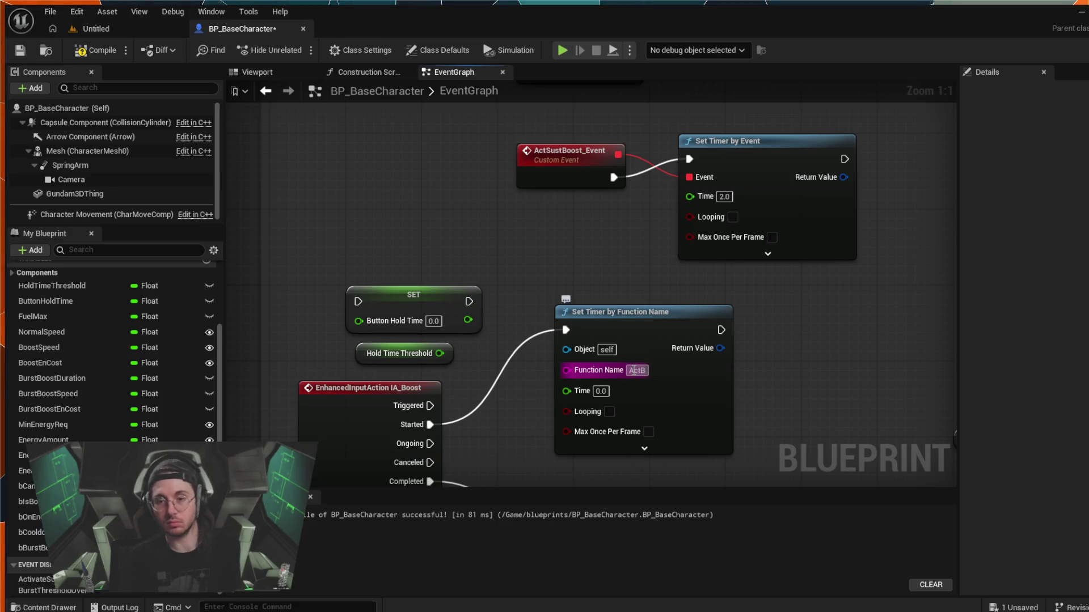
{"action": "type", "text": "ActSustBoost"}
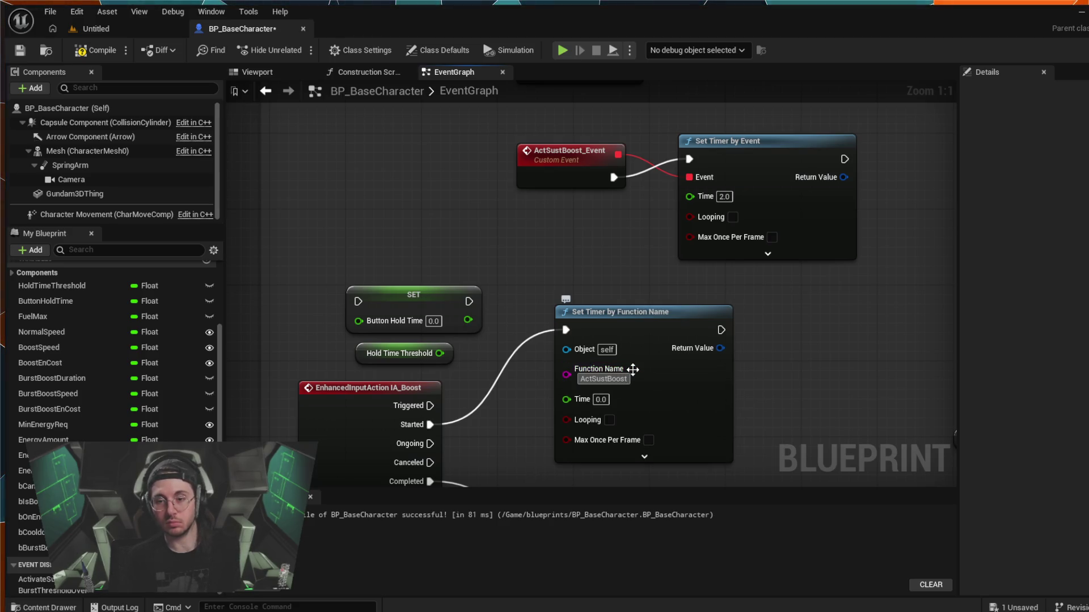
{"action": "type", "text": "_"}
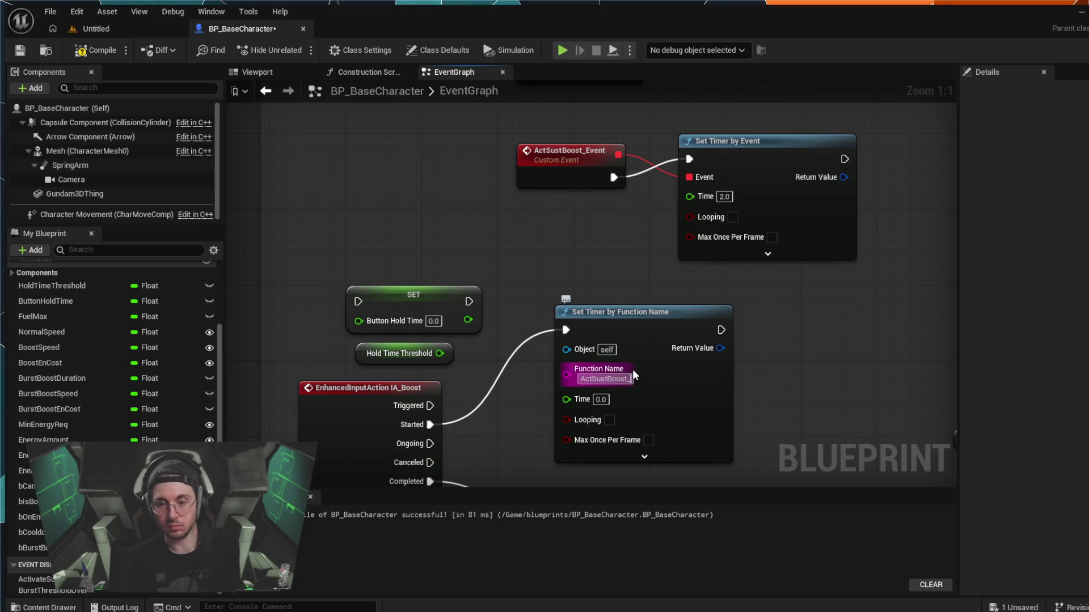
{"action": "type", "text": "Event"}
{"action": "key", "text": "Return"}
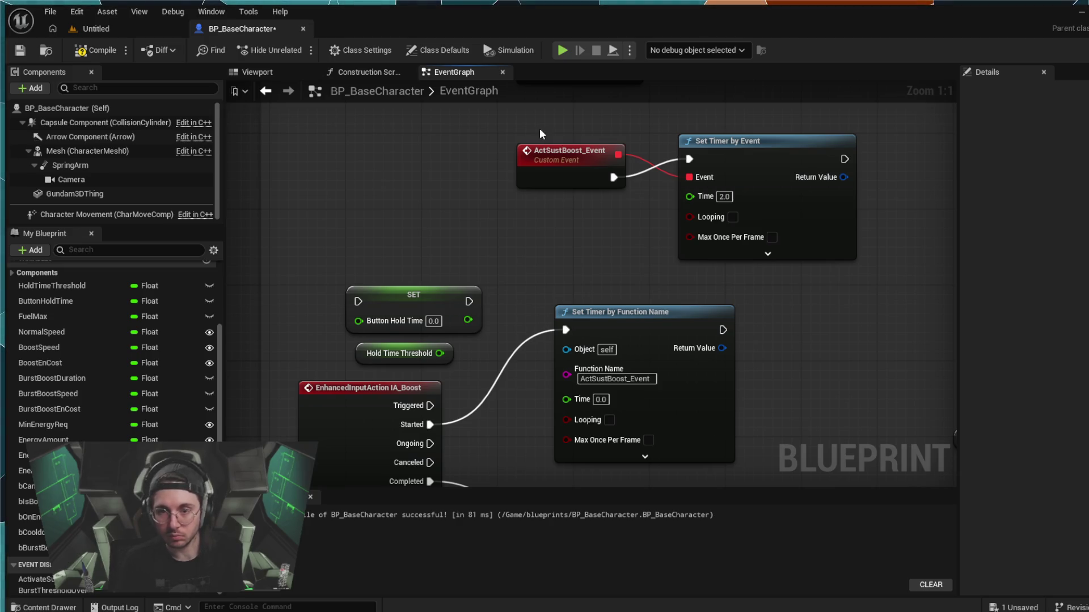
- Rename the custom event to ActSustBoost and trim the timer's Function Name to ActSustBoost
{"action": "left_click", "coordinate": [605, 154]}
{"action": "left_click", "coordinate": [606, 156]}
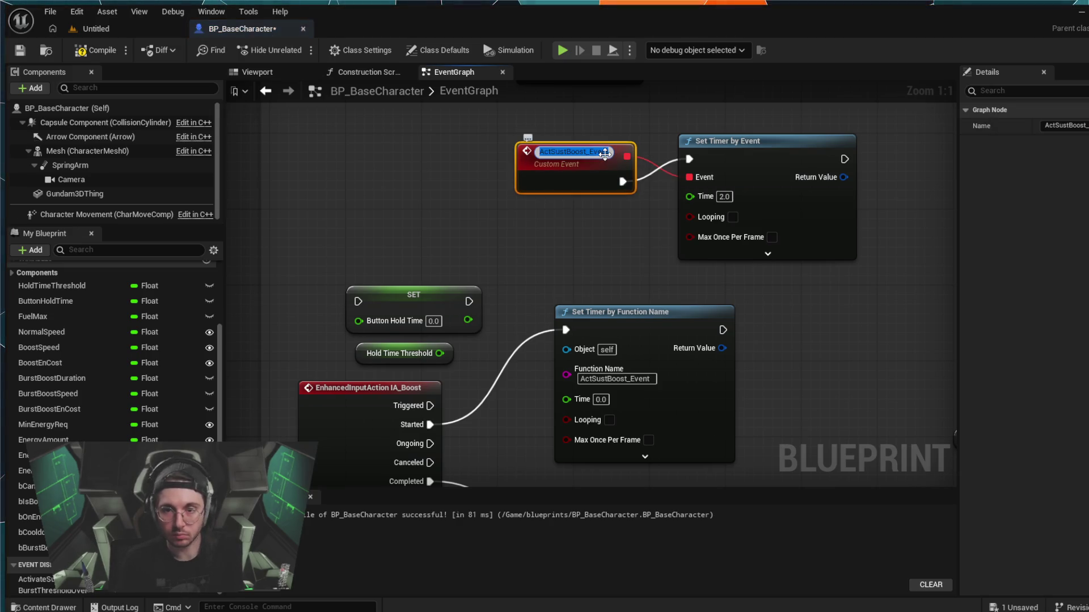
{"action": "key", "text": "BackSpace"}
{"action": "key", "text": "BackSpace"}
{"action": "key", "text": "BackSpace"}
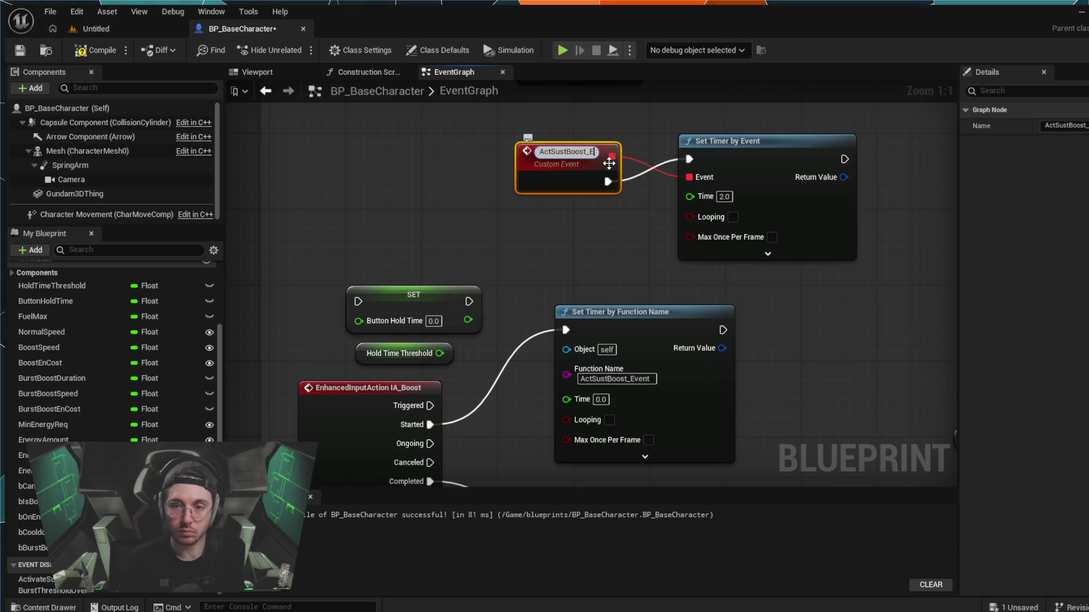
{"action": "type", "text": "t"}
{"action": "key", "text": "Return"}
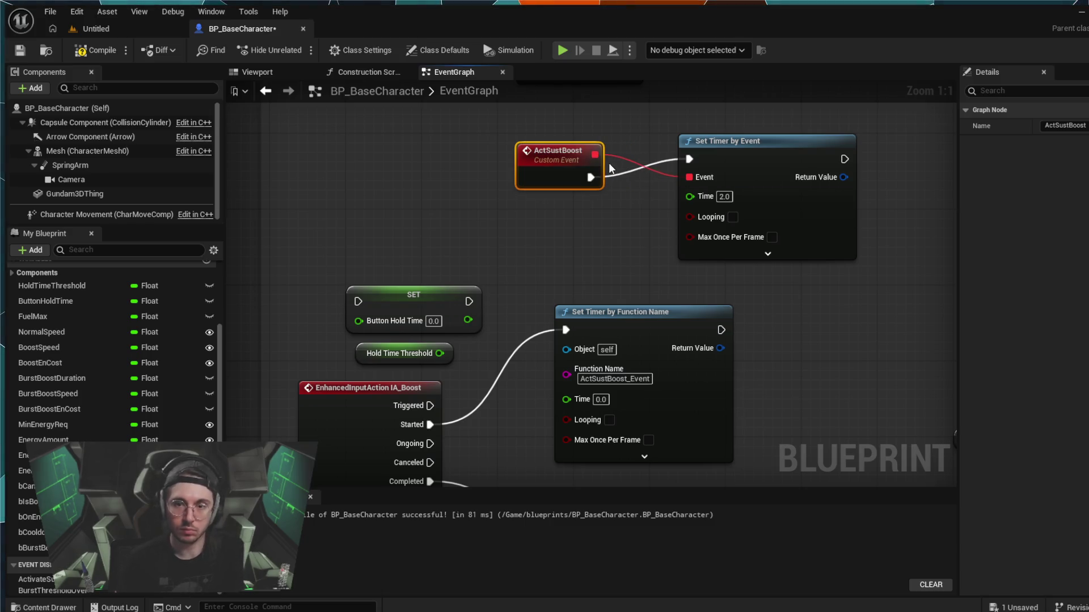
{"action": "left_click", "coordinate": [637, 380]}
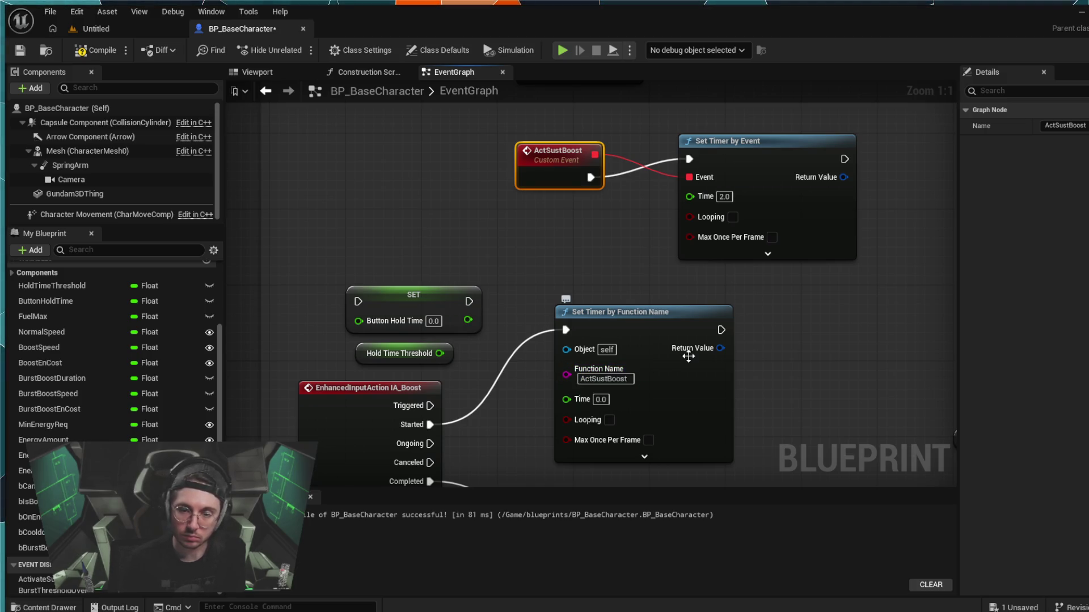
{"action": "key", "text": "BackSpace"}
{"action": "key", "text": "Return"}
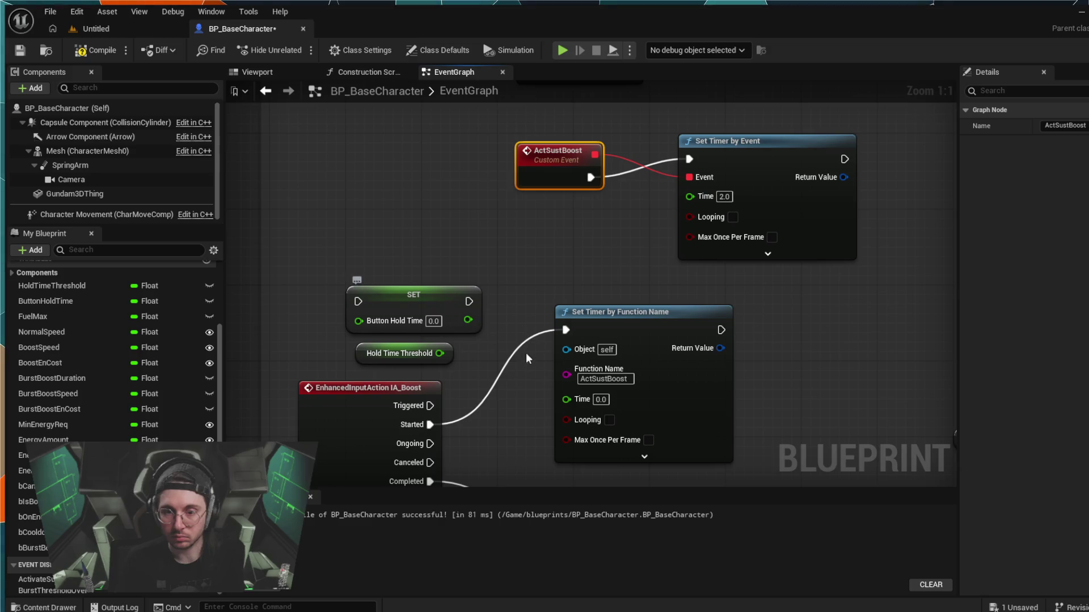
- Wire Hold Time Threshold into the timer's Time input and delete the Set Timer by Event node
{"action": "left_click_drag", "start_coordinate": [440, 353], "coordinate": [565, 399]}
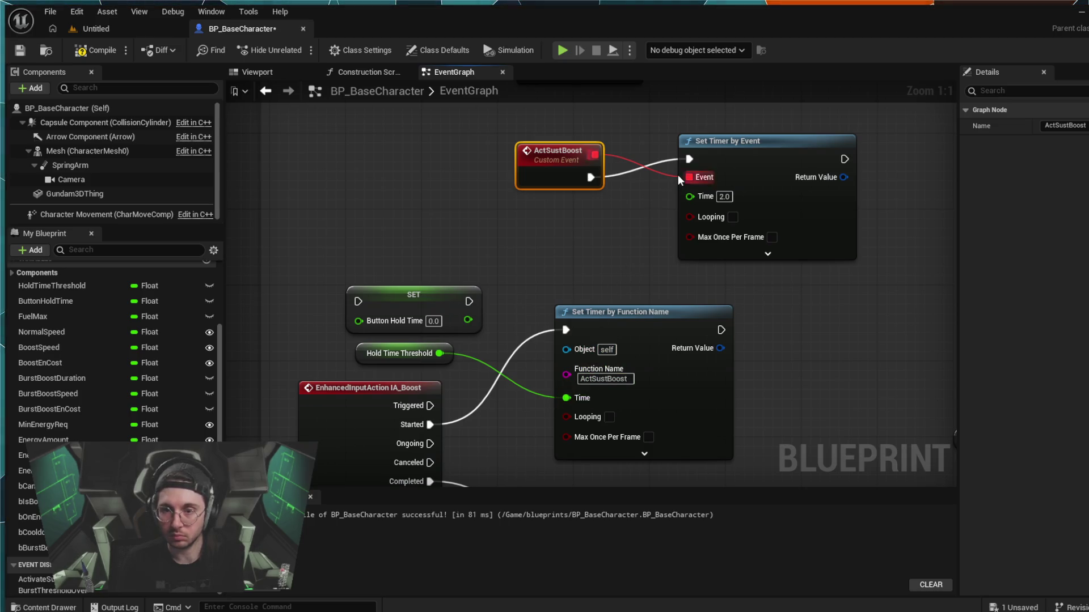
{"action": "left_click", "coordinate": [723, 141]}
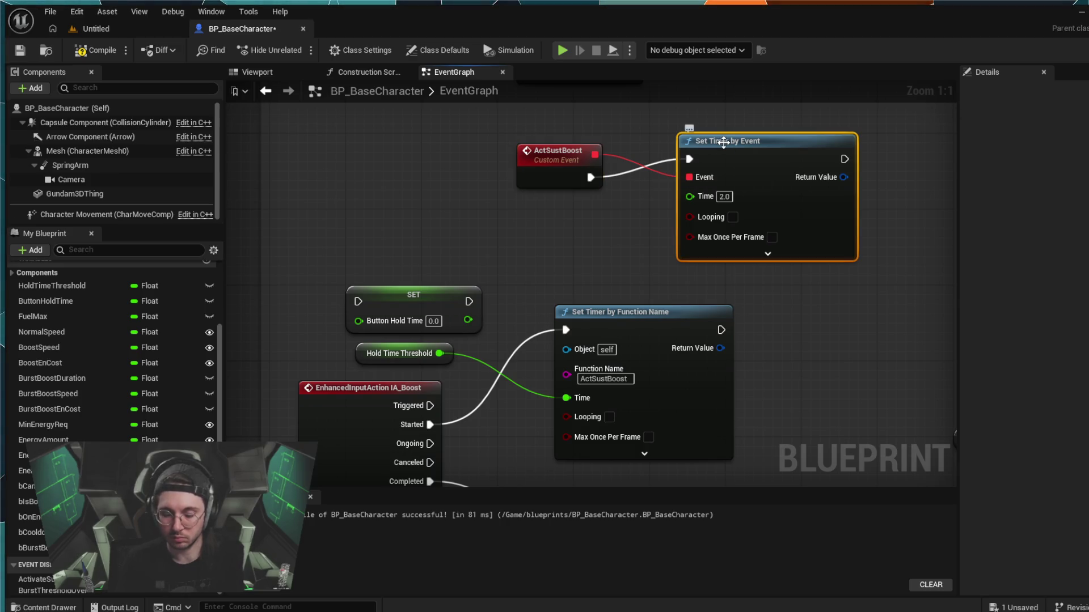
{"action": "key", "text": "Delete"}
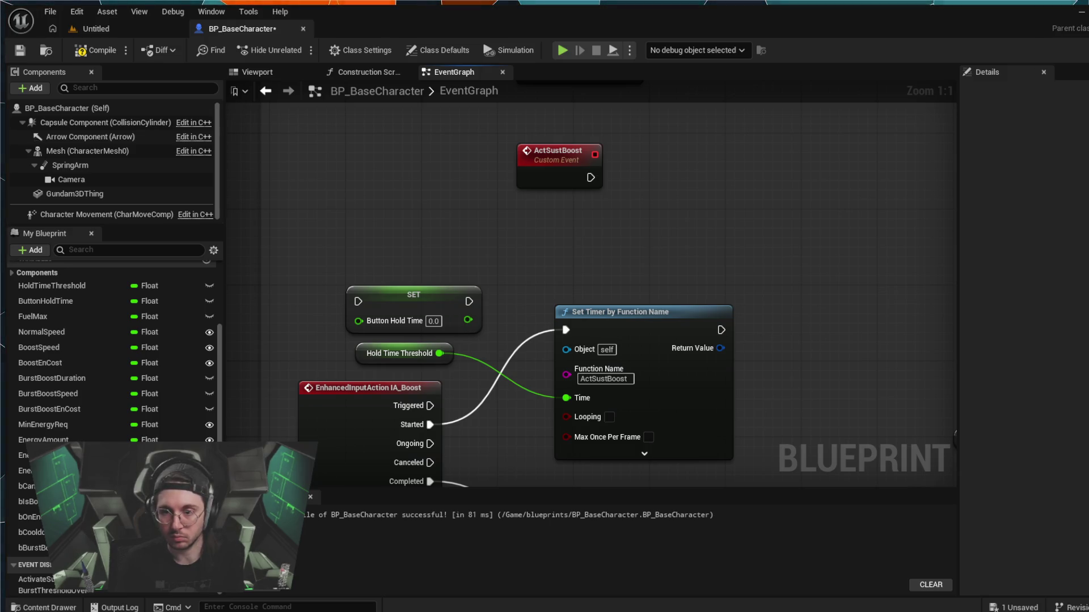
- Drag wires out of the Set Timer by Function Name's Return Value pin
{"action": "left_click_drag", "start_coordinate": [720, 348], "coordinate": [771, 289]}
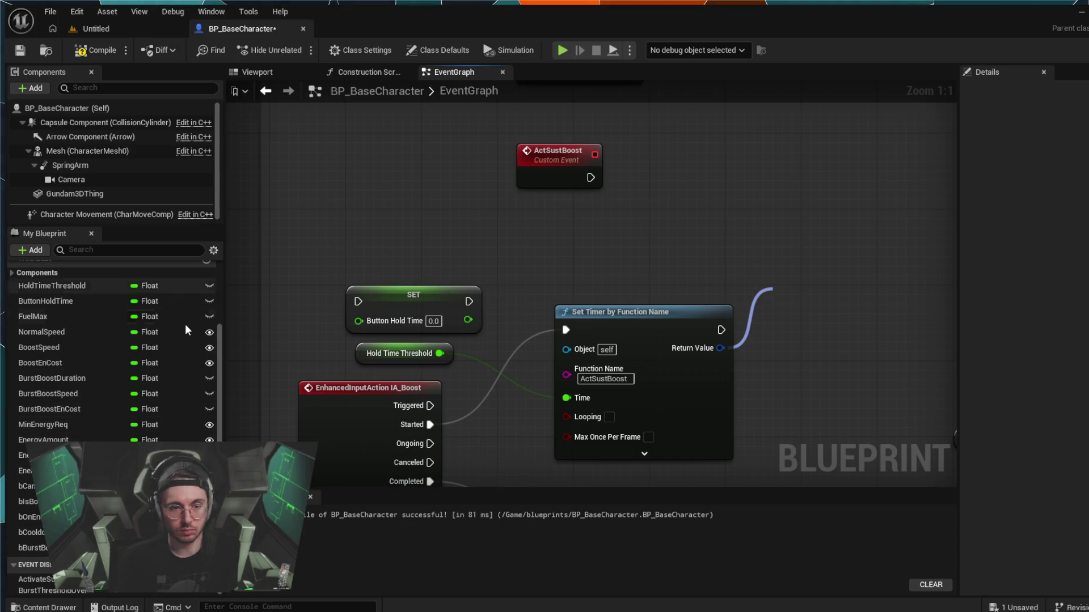
{"action": "scroll", "coordinate": [185, 324], "scroll_direction": "up", "scroll_amount": 2}
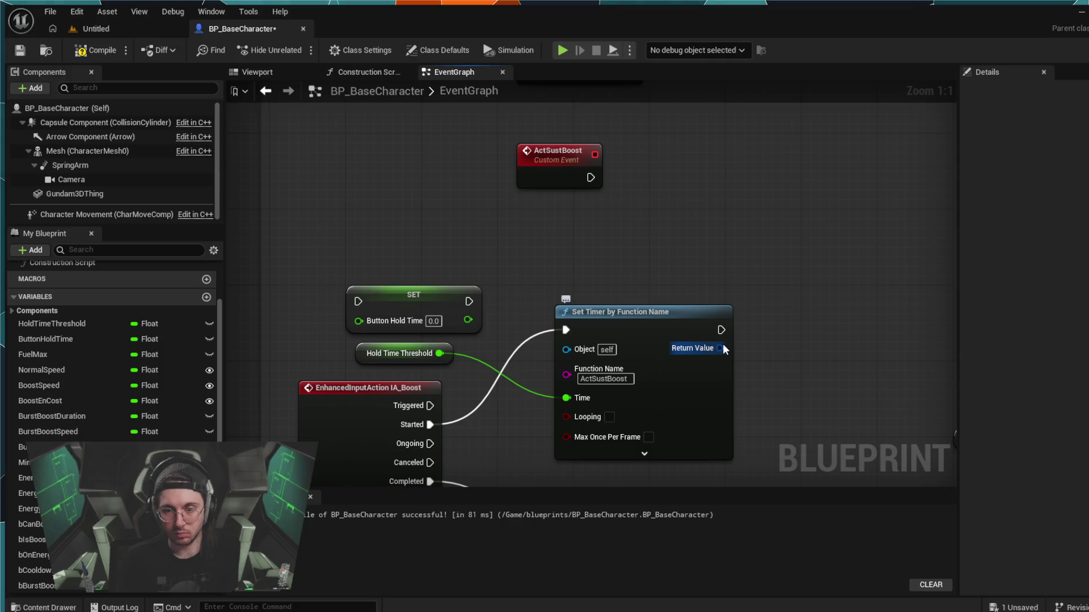
{"action": "left_click_drag", "start_coordinate": [720, 348], "coordinate": [761, 274]}
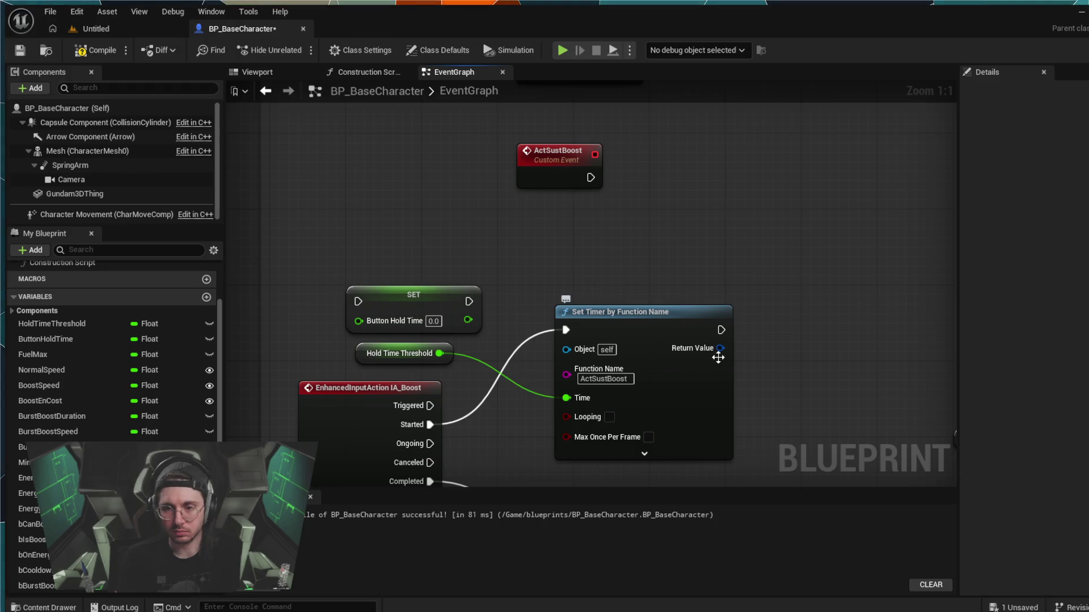
{"action": "mouse_move", "coordinate": [720, 348]}
{"action": "left_mouse_down"}
{"action": "mouse_move", "coordinate": [743, 333]}
{"action": "mouse_move", "coordinate": [771, 259]}
{"action": "left_mouse_up"}
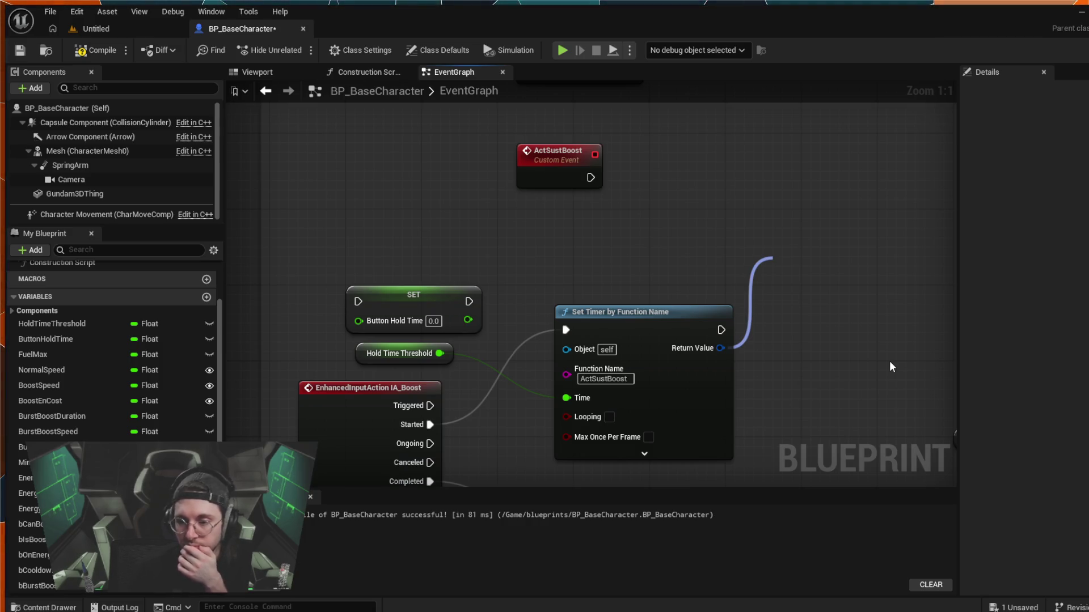
- Drop the loose Return Value wire and inspect the Hold Time Threshold and SET Button Hold Time nodes
{"action": "mouse_move", "coordinate": [889, 360]}
{"action": "left_mouse_down"}
{"action": "mouse_move", "coordinate": [783, 281]}
{"action": "mouse_move", "coordinate": [782, 294]}
{"action": "mouse_move", "coordinate": [763, 234]}
{"action": "left_mouse_up"}
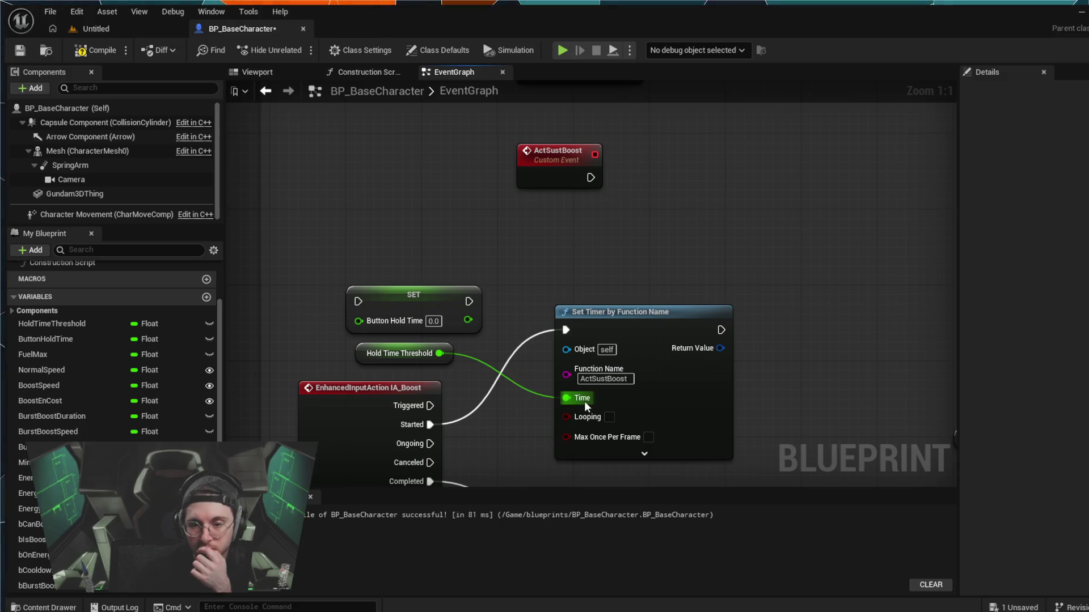
{"action": "left_click", "coordinate": [412, 347]}
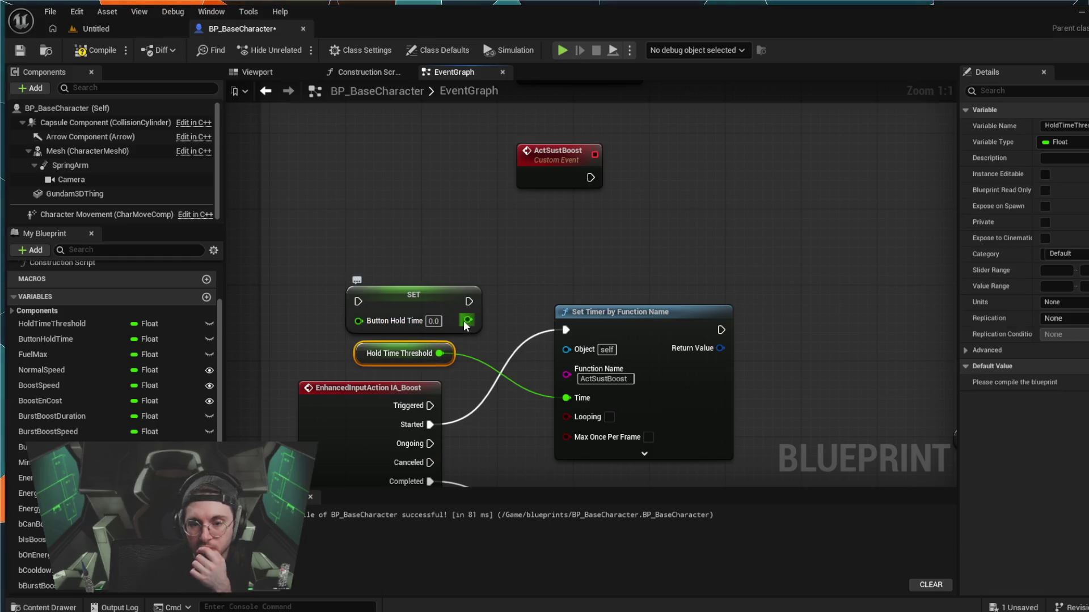
{"action": "left_click", "coordinate": [443, 293]}
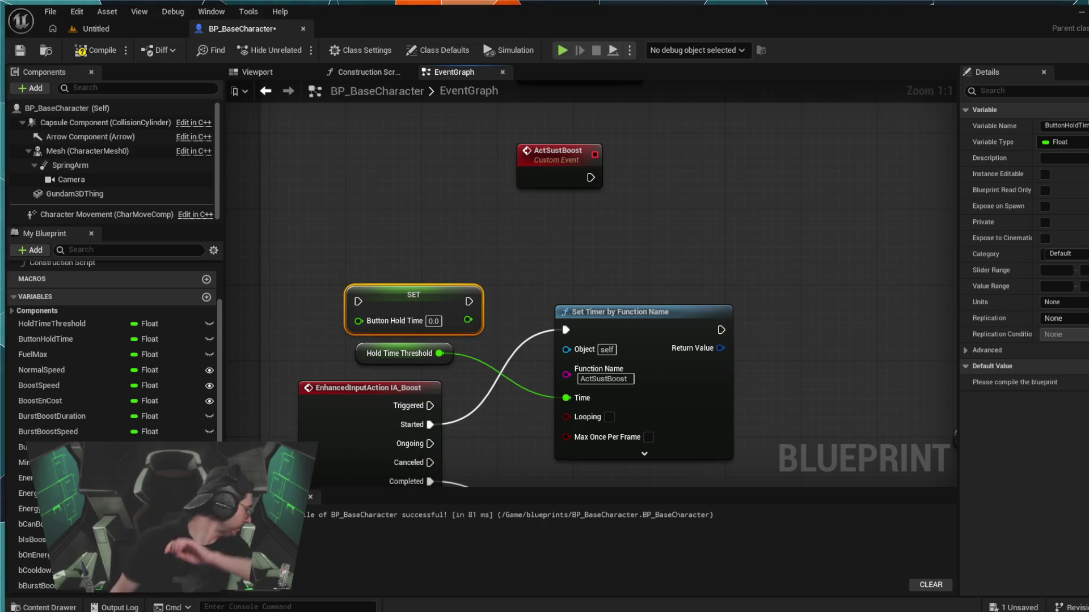
- Bring BrstThresholdOver_Event into view and drag a Return Value wire into empty space
{"action": "scroll", "coordinate": [556, 357], "scroll_direction": "down", "scroll_amount": 2}
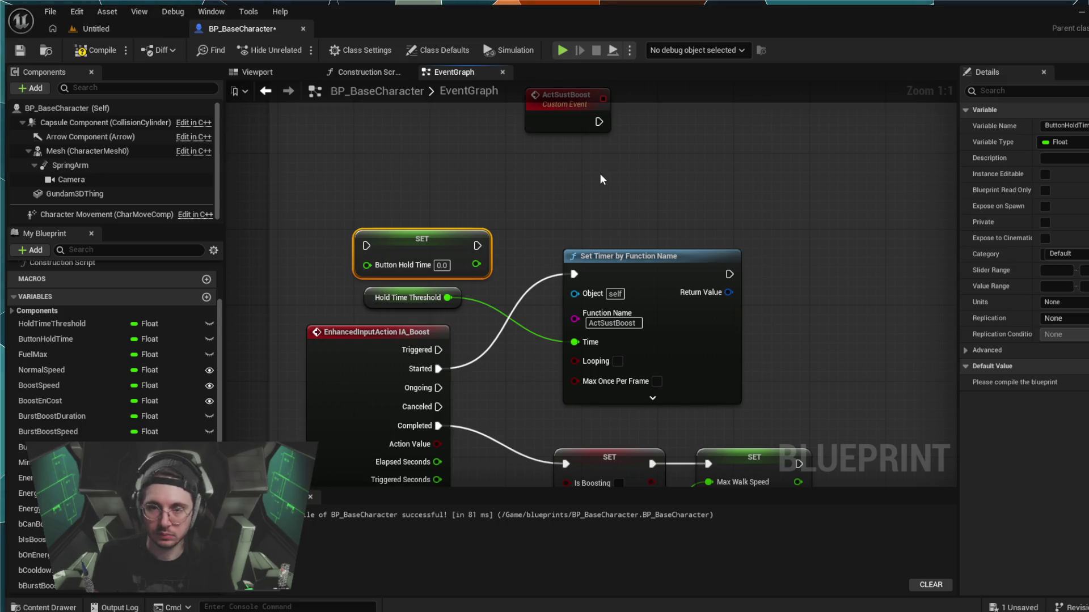
{"action": "left_click_drag", "start_coordinate": [600, 174], "coordinate": [554, 259]}
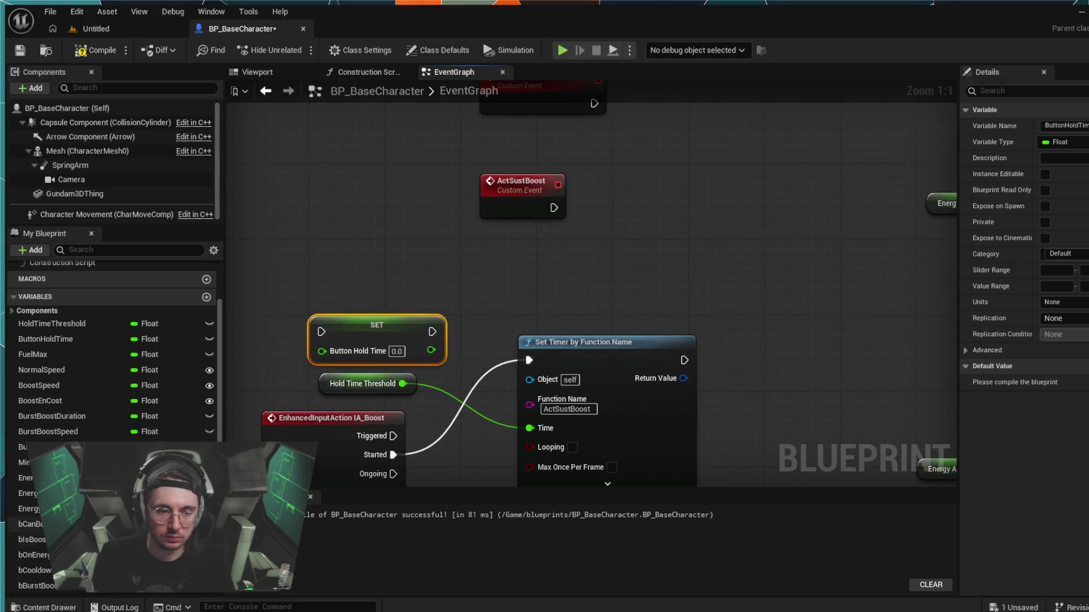
{"action": "scroll", "coordinate": [148, 431], "scroll_direction": "down", "scroll_amount": 1}
{"action": "scroll", "coordinate": [70, 431], "scroll_direction": "down", "scroll_amount": 1}
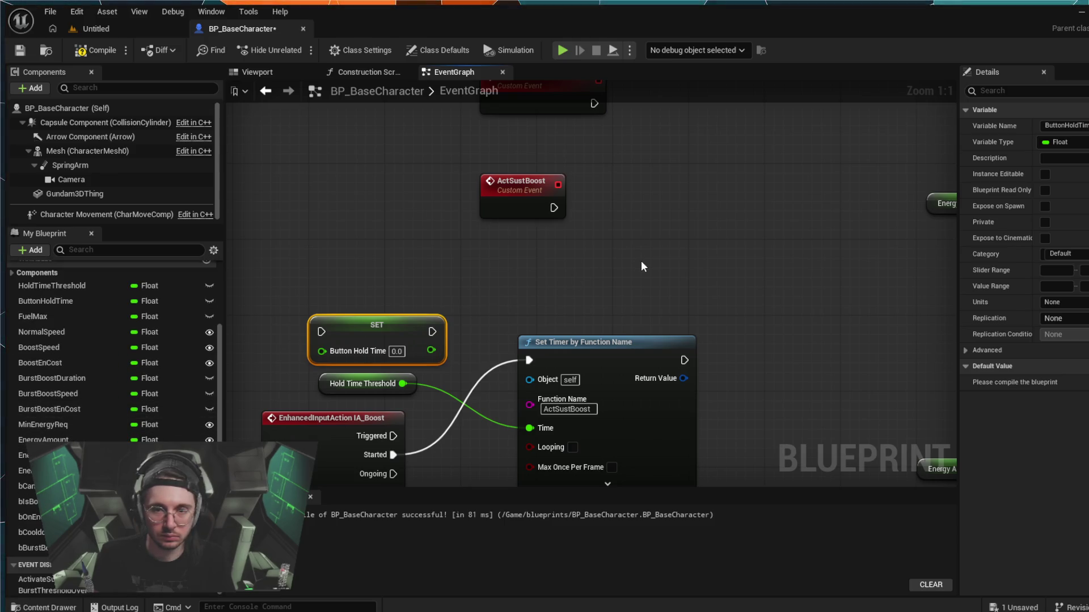
{"action": "left_click_drag", "start_coordinate": [641, 261], "coordinate": [618, 320]}
{"action": "left_click_drag", "start_coordinate": [661, 437], "coordinate": [771, 356]}
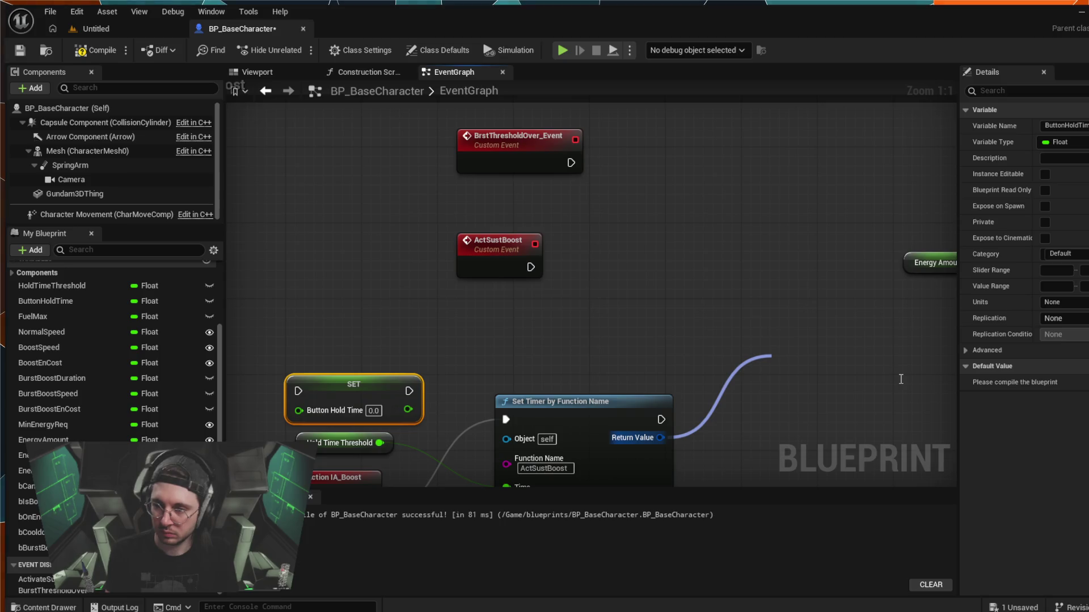
- Bind a new ActivateSustainedBoost_Event custom event and place it above the Bind Event node
{"action": "left_click", "coordinate": [847, 409]}
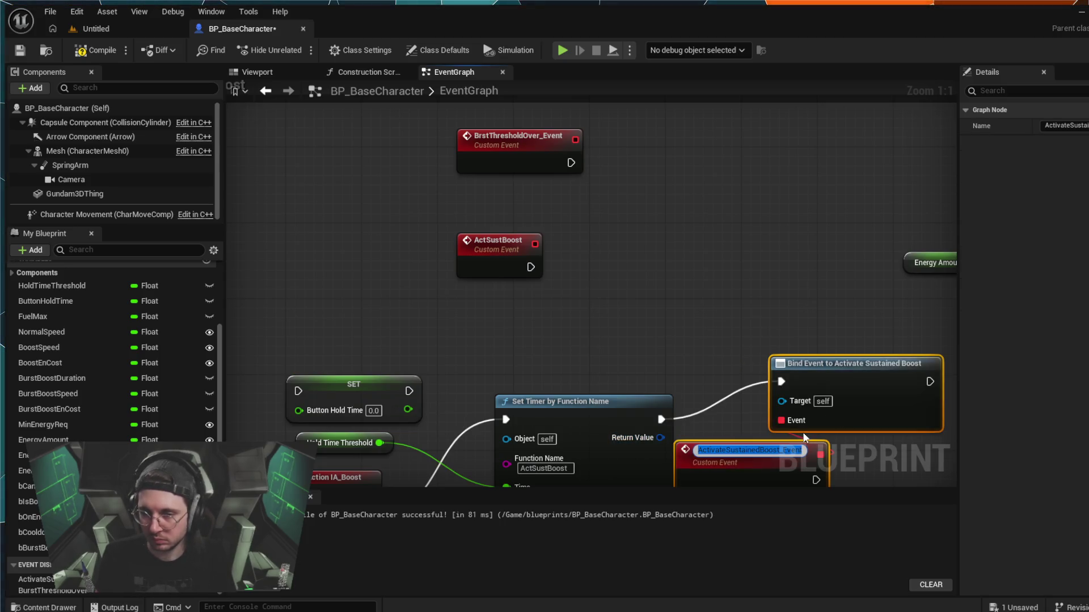
{"action": "left_click", "coordinate": [845, 459]}
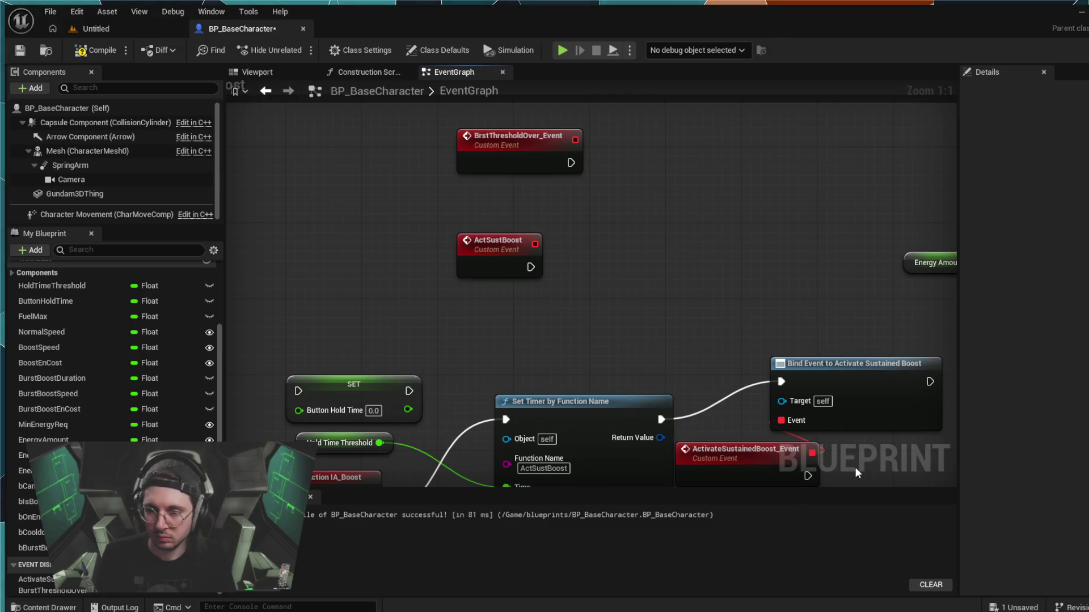
{"action": "left_click_drag", "start_coordinate": [855, 467], "coordinate": [823, 418]}
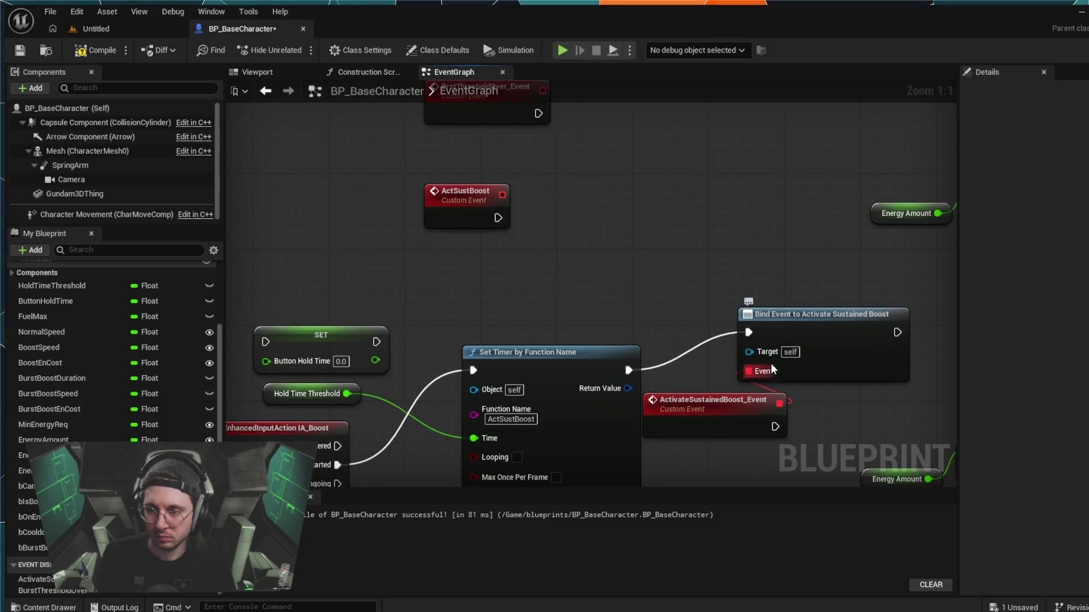
{"action": "left_click_drag", "start_coordinate": [742, 406], "coordinate": [654, 275]}
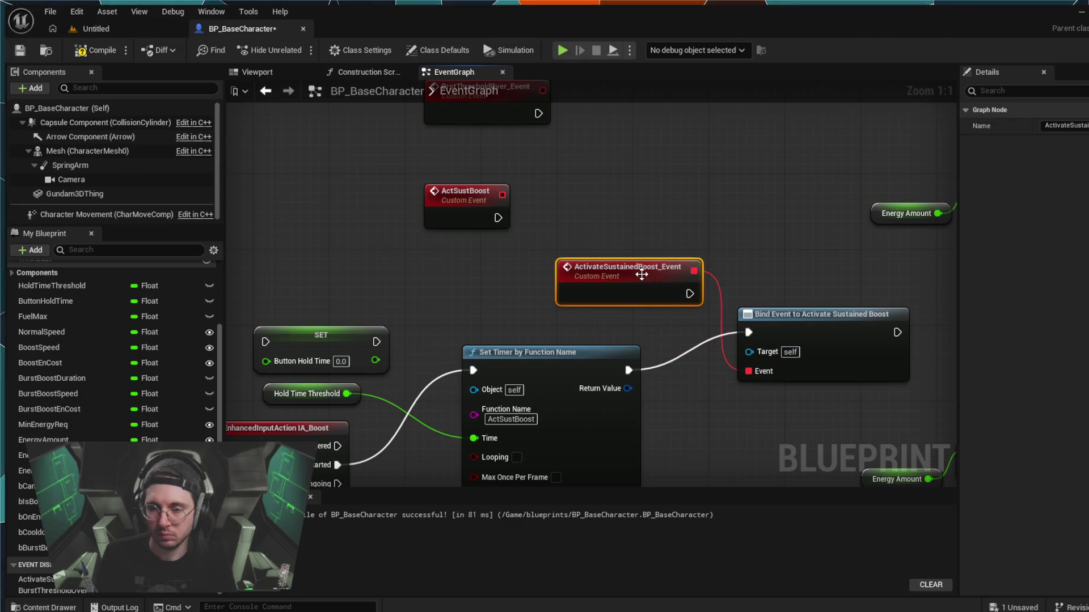
- Delete the new ActivateSustainedBoost_Event and the leftover Bind Event node
{"action": "double_click", "coordinate": [637, 271]}
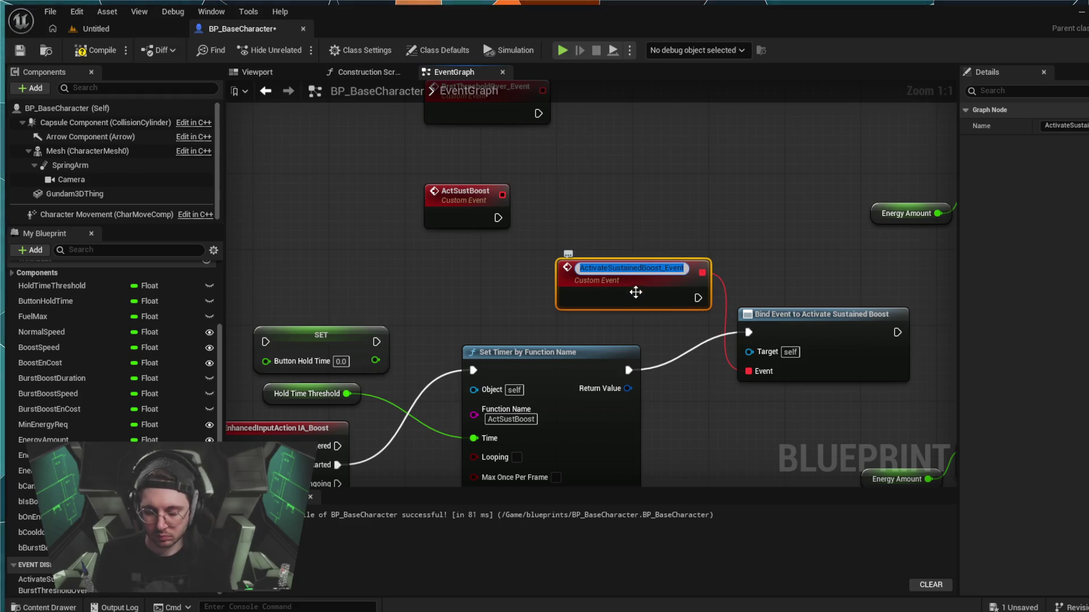
{"action": "key", "text": "BackSpace"}
{"action": "key", "text": "Escape"}
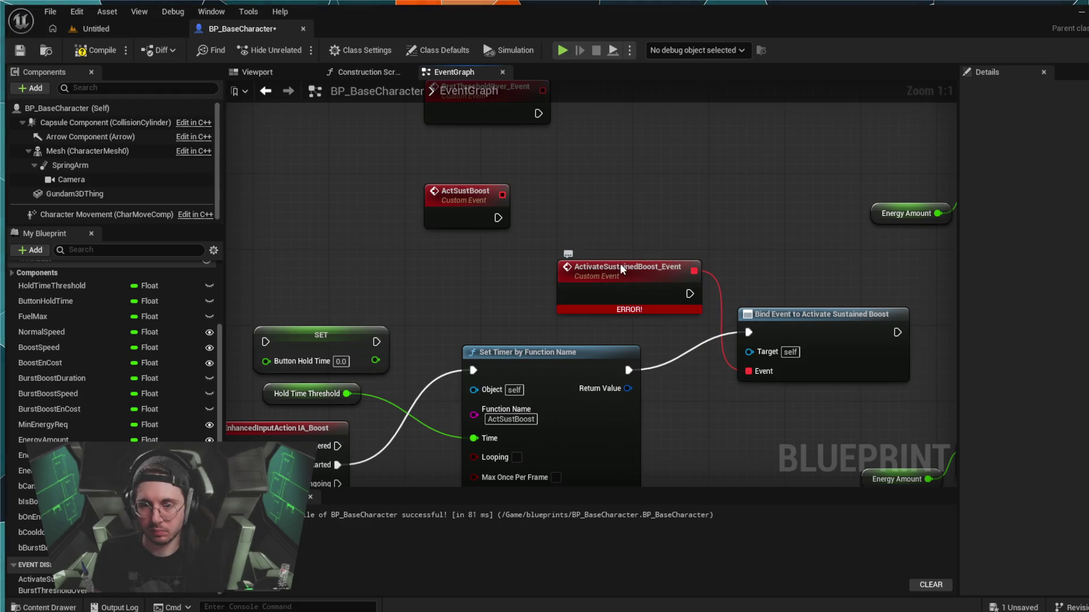
{"action": "key", "text": "Delete"}
{"action": "left_click", "coordinate": [785, 311]}
{"action": "key", "text": "Delete"}
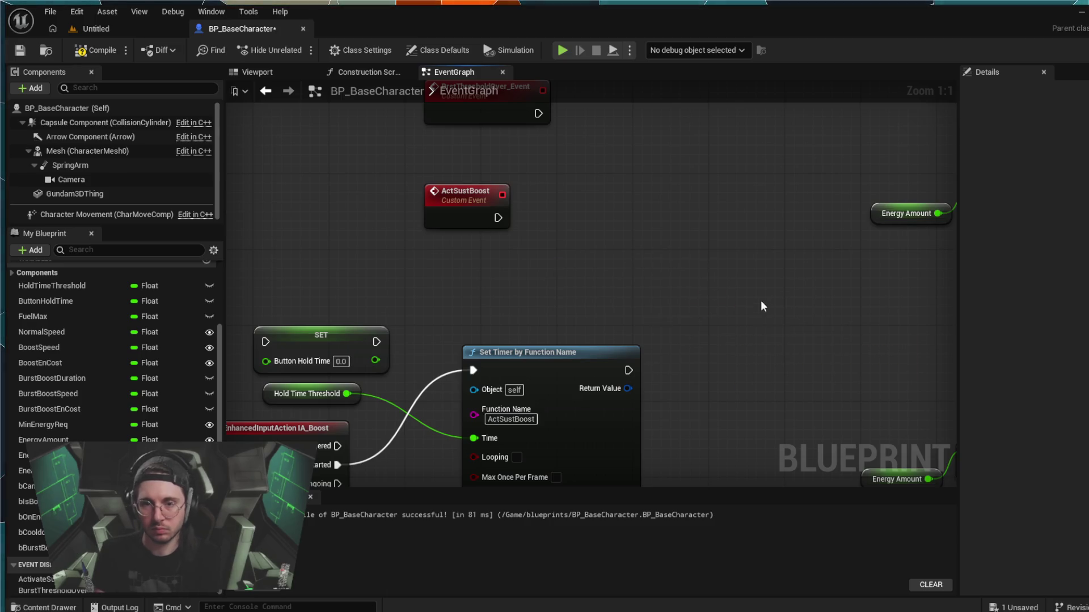
- Pan the EventGraph and zoom out to -2 to show the Completed branch's SET nodes
{"action": "left_click_drag", "start_coordinate": [580, 219], "coordinate": [690, 164]}
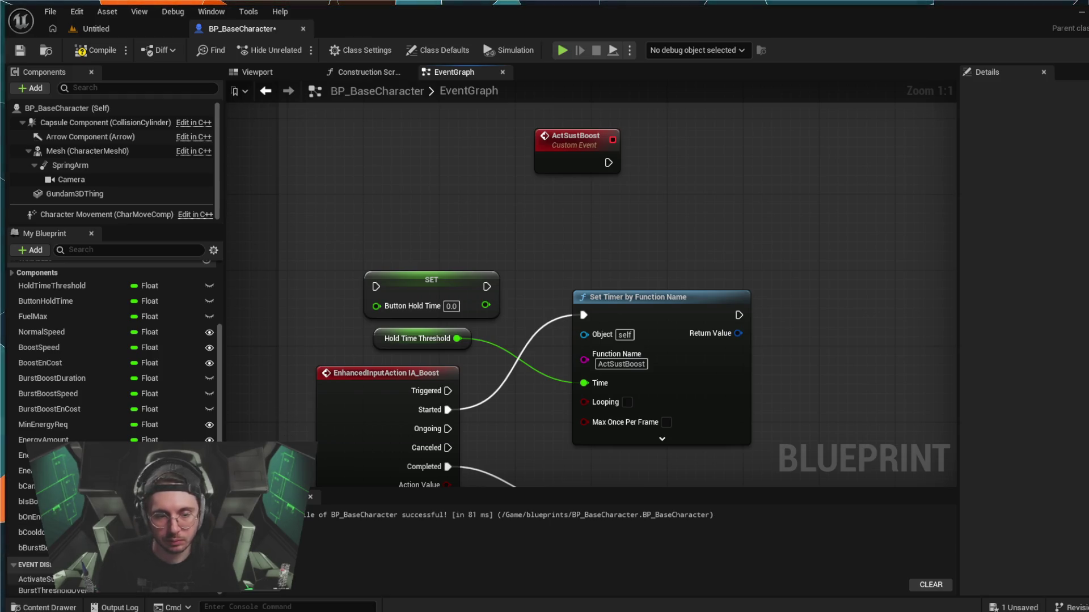
{"action": "scroll", "coordinate": [121, 403], "scroll_direction": "up", "scroll_amount": 1}
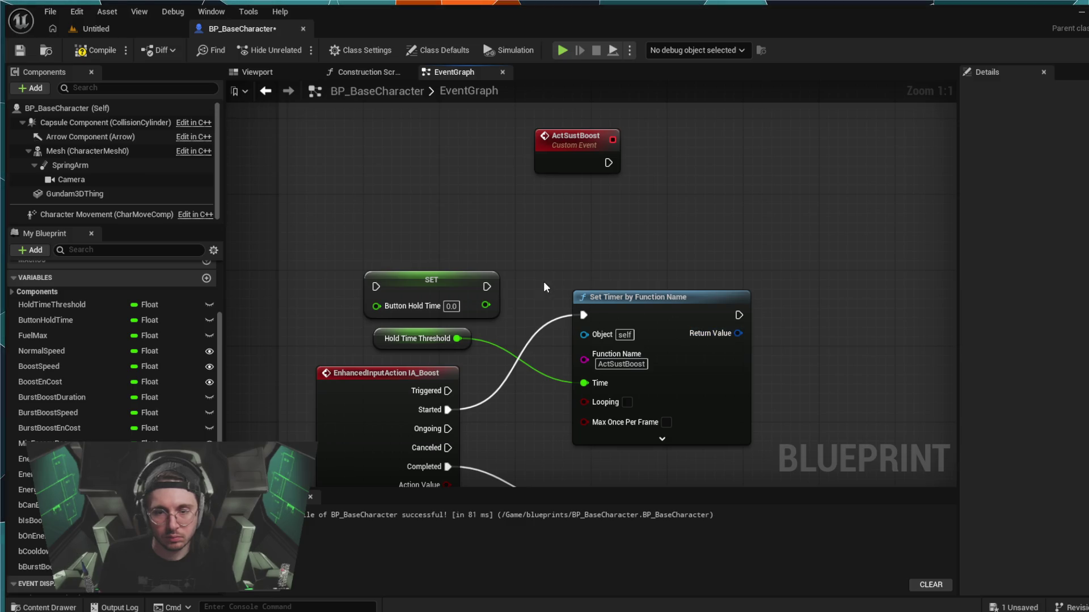
{"action": "scroll", "coordinate": [543, 281], "scroll_direction": "down", "scroll_amount": 2}
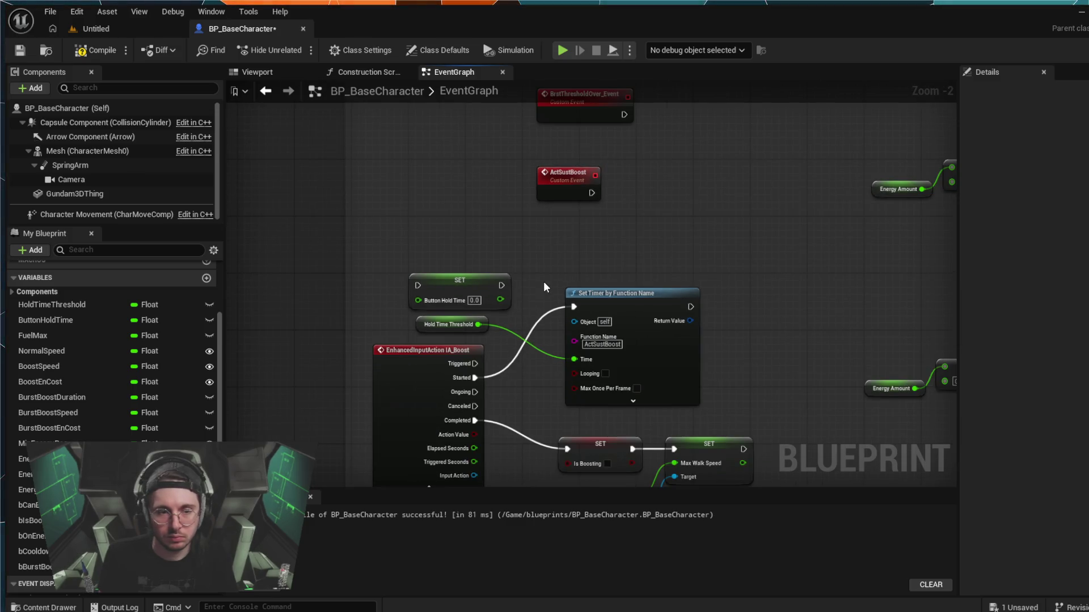
- Disconnect and delete the Hold Time Threshold getter and the SET Button Hold Time node
{"action": "left_click", "coordinate": [476, 325], "text": "alt"}
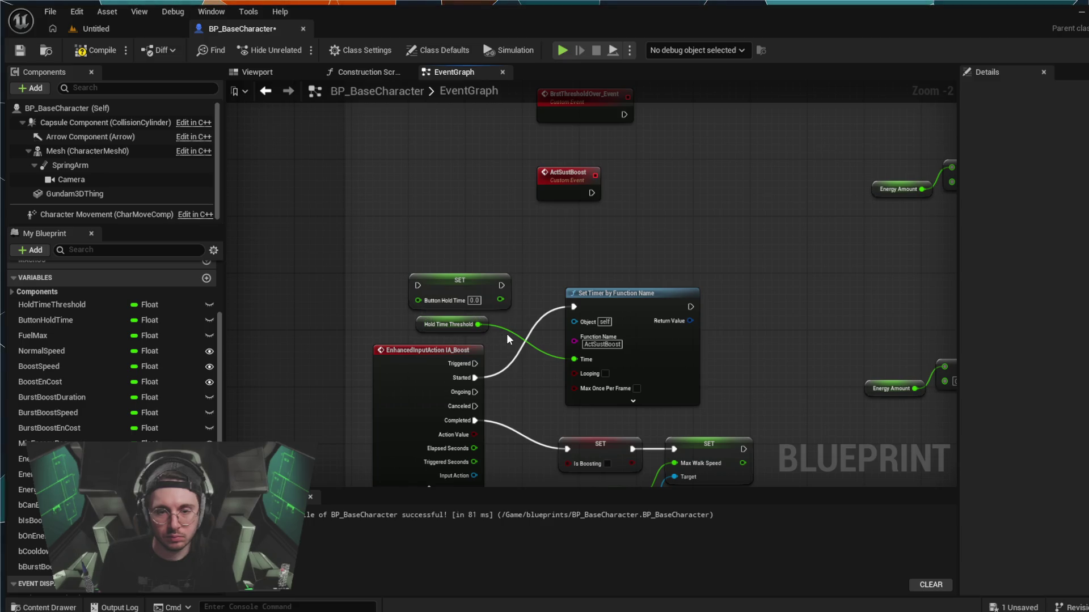
{"action": "left_click", "coordinate": [454, 323]}
{"action": "key", "text": "Delete"}
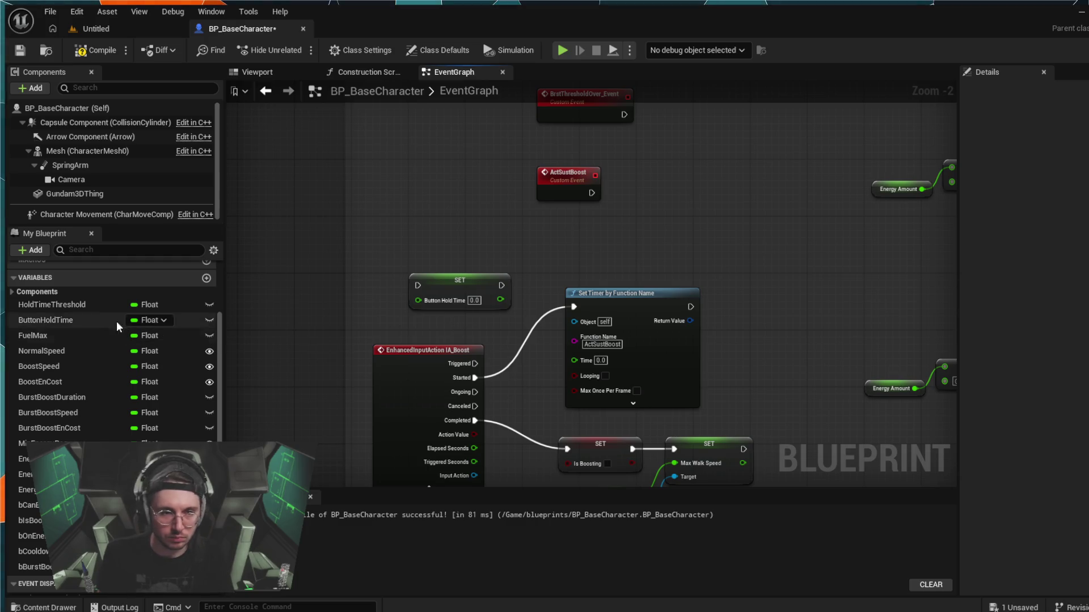
{"action": "left_click", "coordinate": [97, 307]}
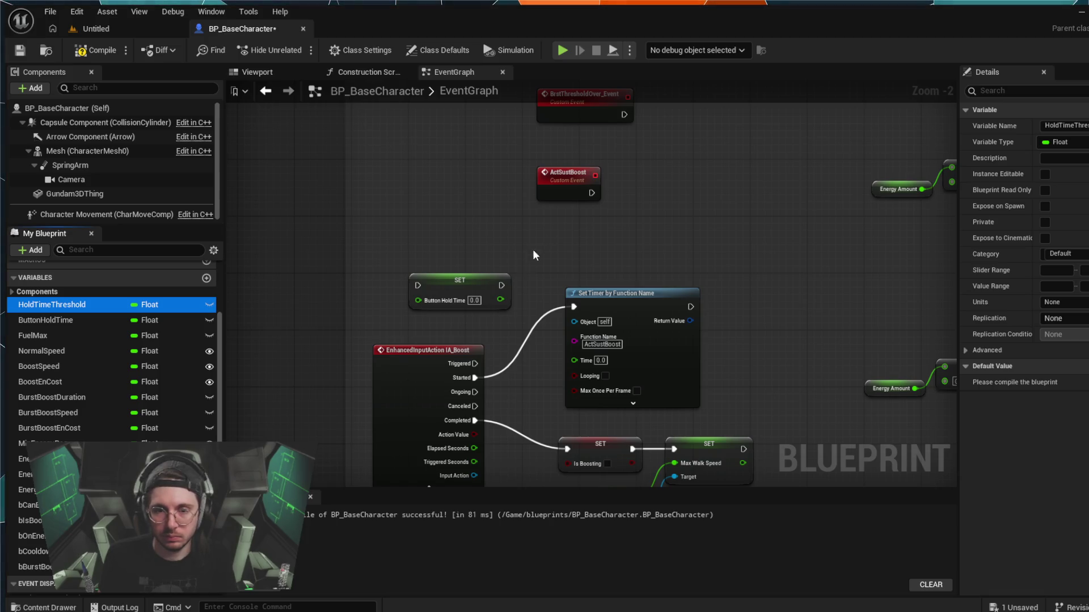
{"action": "left_click", "coordinate": [436, 279]}
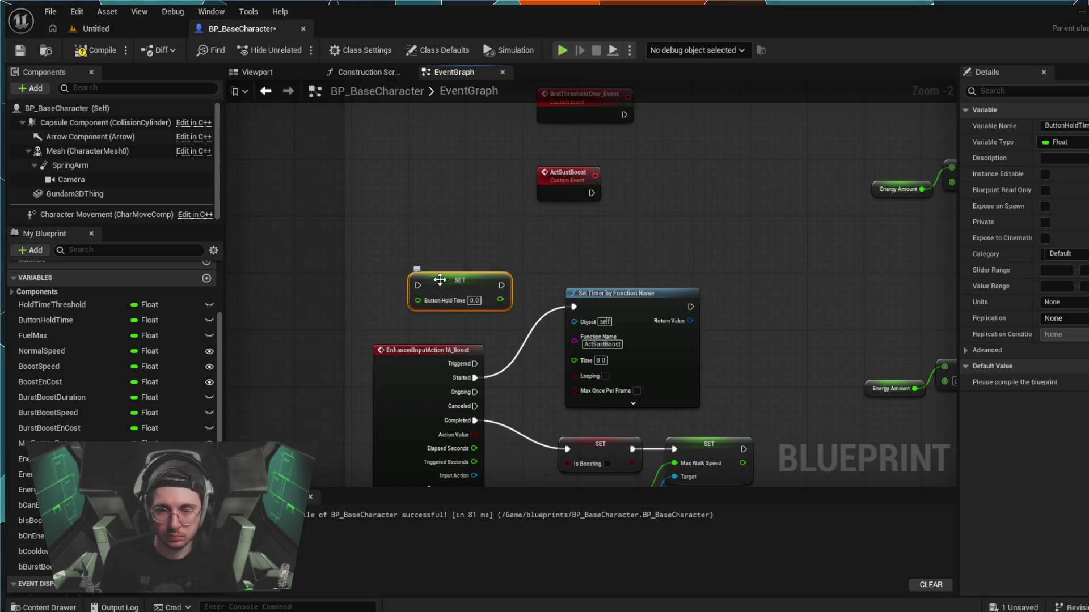
{"action": "key", "text": "Delete"}
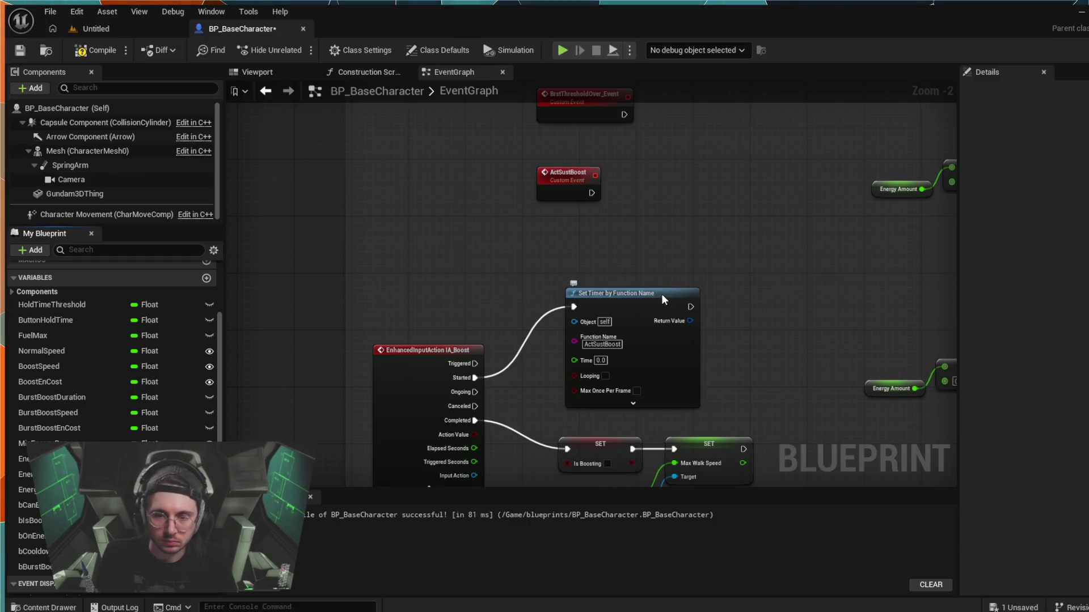
- Delete Set Timer by Function Name and add a Set Timer by Event from IA_Boost's Started pin
{"action": "left_click", "coordinate": [662, 294]}
{"action": "key", "text": "Delete"}
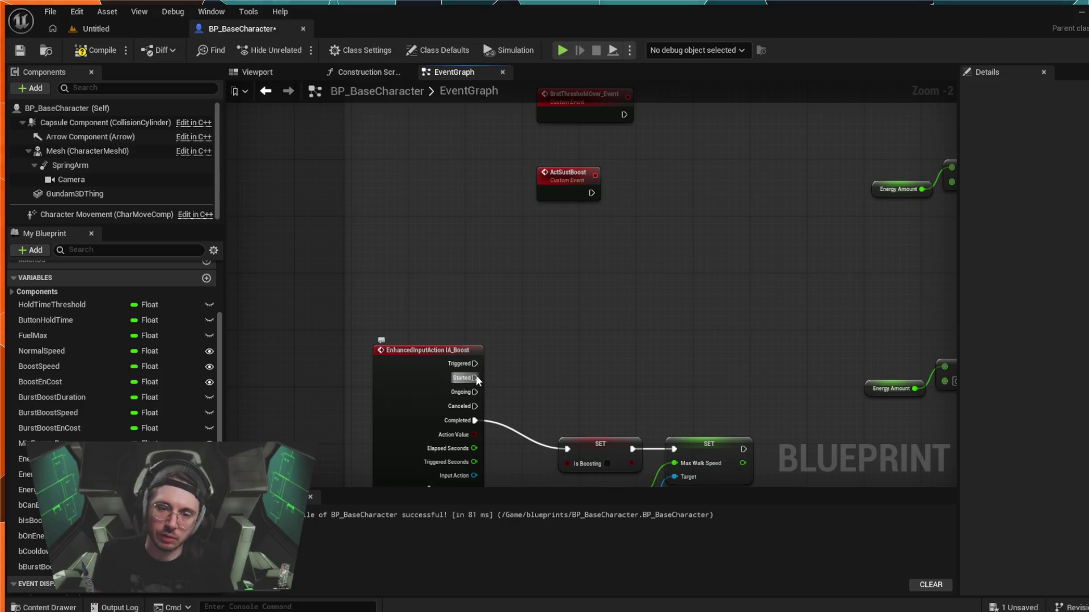
{"action": "left_click_drag", "start_coordinate": [475, 377], "coordinate": [563, 325]}
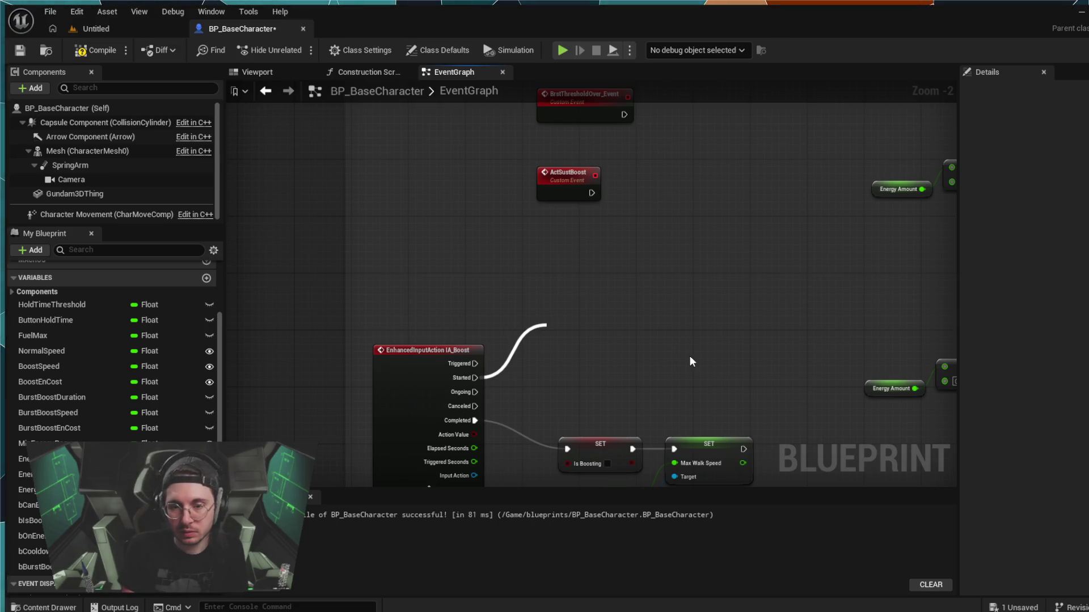
{"action": "left_click", "coordinate": [623, 256]}
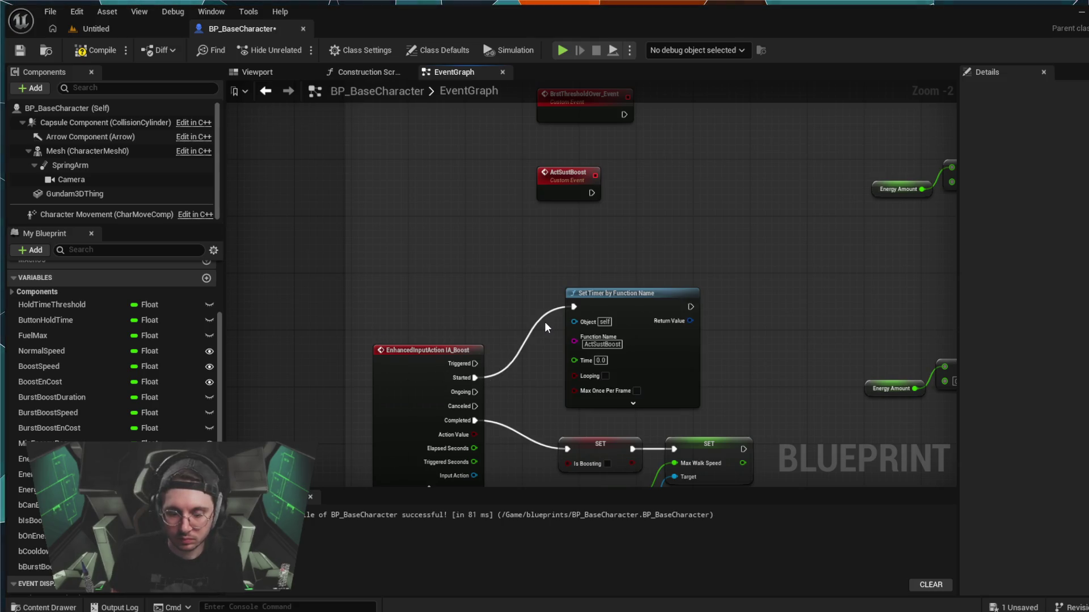
{"action": "key", "text": "ctrl+z"}
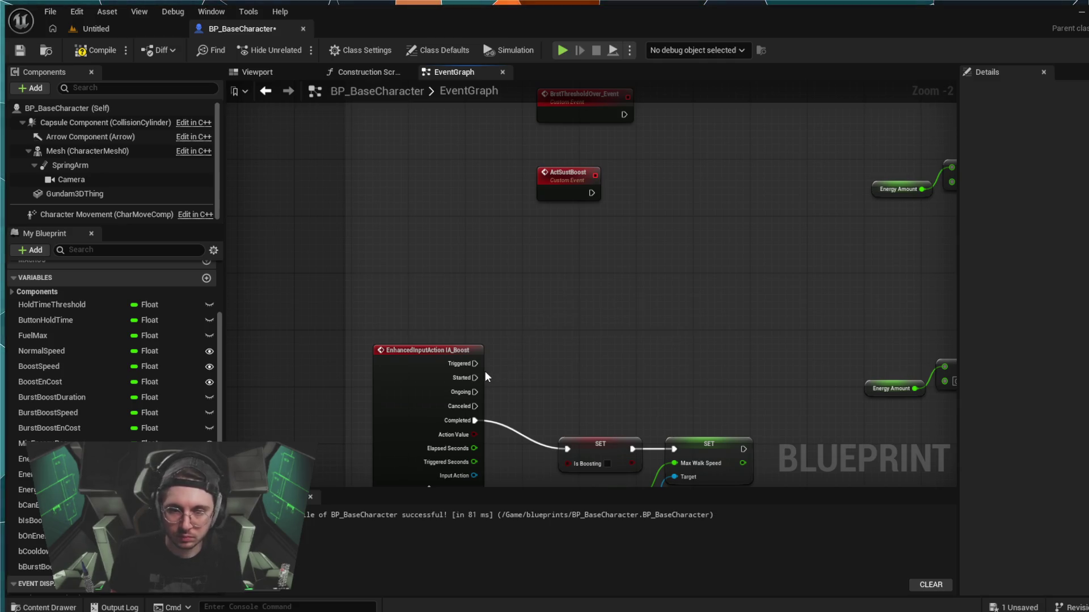
{"action": "mouse_move", "coordinate": [476, 378]}
{"action": "left_mouse_down"}
{"action": "mouse_move", "coordinate": [531, 306]}
{"action": "mouse_move", "coordinate": [538, 312]}
{"action": "left_mouse_up"}
{"action": "key", "text": "Return"}
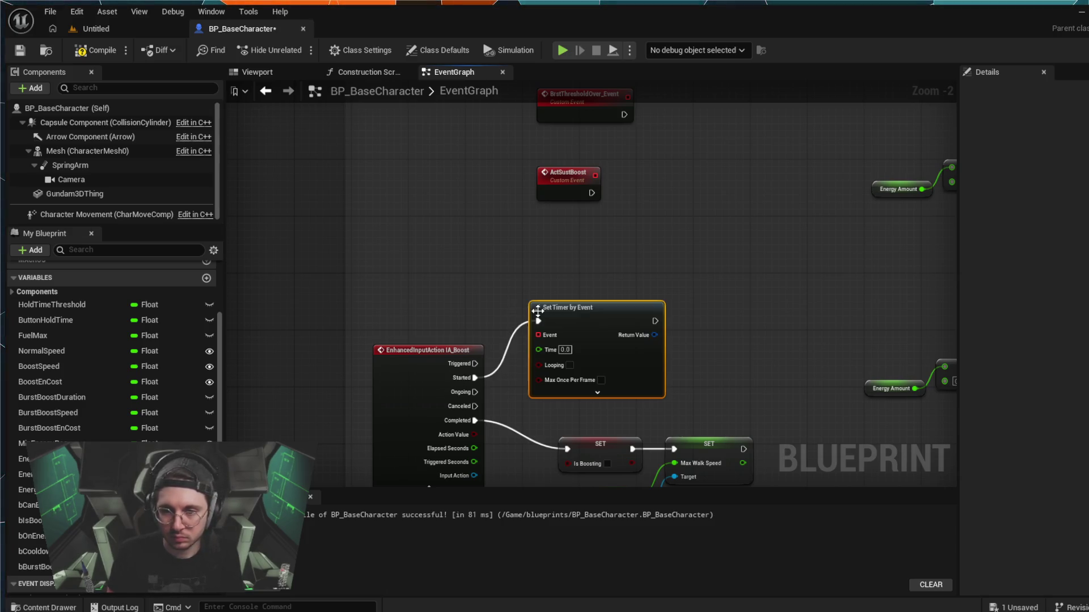
{"action": "left_click_drag", "start_coordinate": [633, 311], "coordinate": [654, 274]}
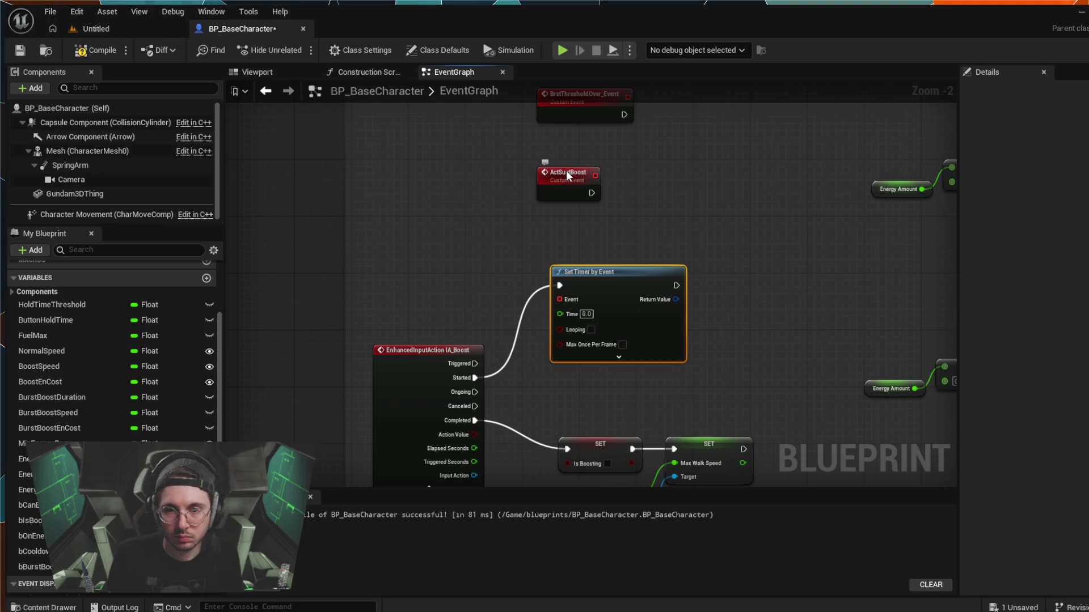
- Move the ActSustBoost event beside the timer and set the timer's Time to 3.0
{"action": "mouse_move", "coordinate": [569, 180]}
{"action": "left_mouse_down"}
{"action": "mouse_move", "coordinate": [461, 291]}
{"action": "mouse_move", "coordinate": [560, 299]}
{"action": "left_mouse_up"}
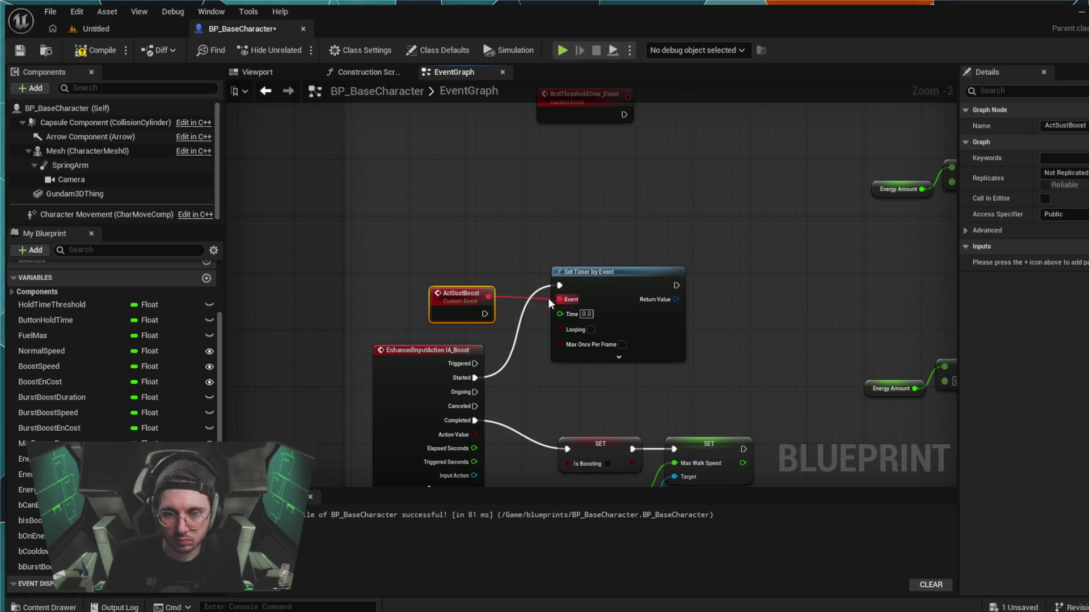
{"action": "left_click", "coordinate": [586, 314]}
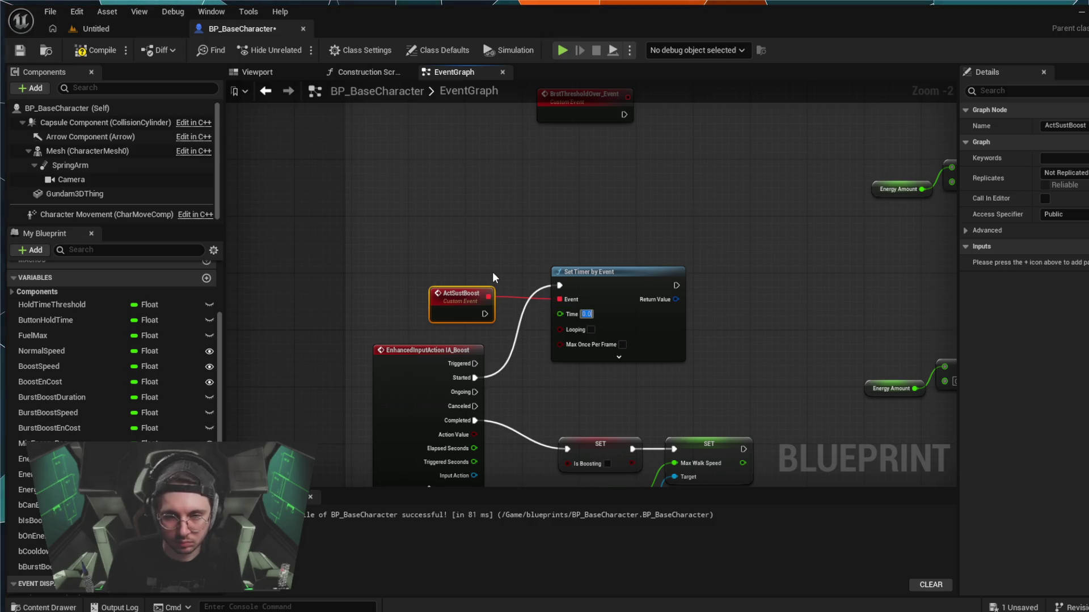
{"action": "type", "text": "3"}
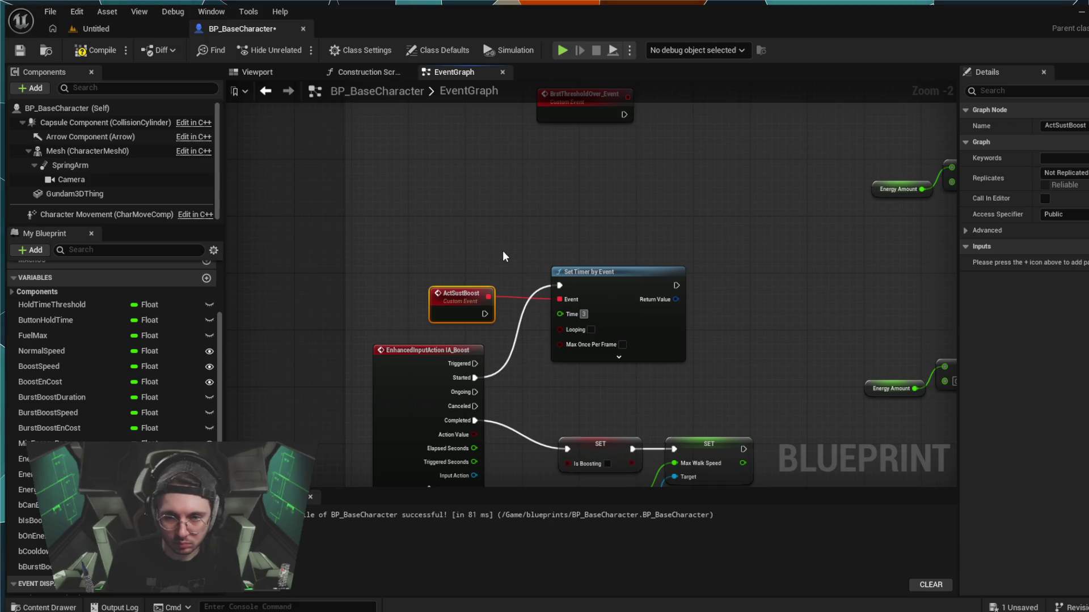
{"action": "left_click", "coordinate": [502, 251]}
- Position the ActSustBoost event and open the HoldTimeThreshold variable's type options
{"action": "left_click_drag", "start_coordinate": [477, 295], "coordinate": [472, 298]}
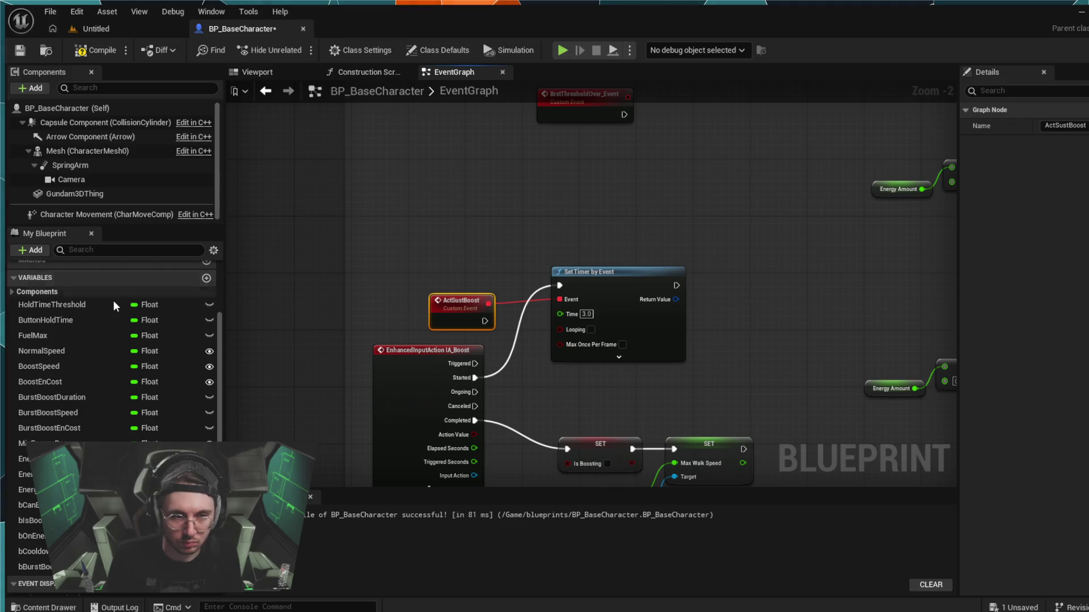
{"action": "left_click", "coordinate": [107, 305]}
{"action": "left_click", "coordinate": [151, 306]}
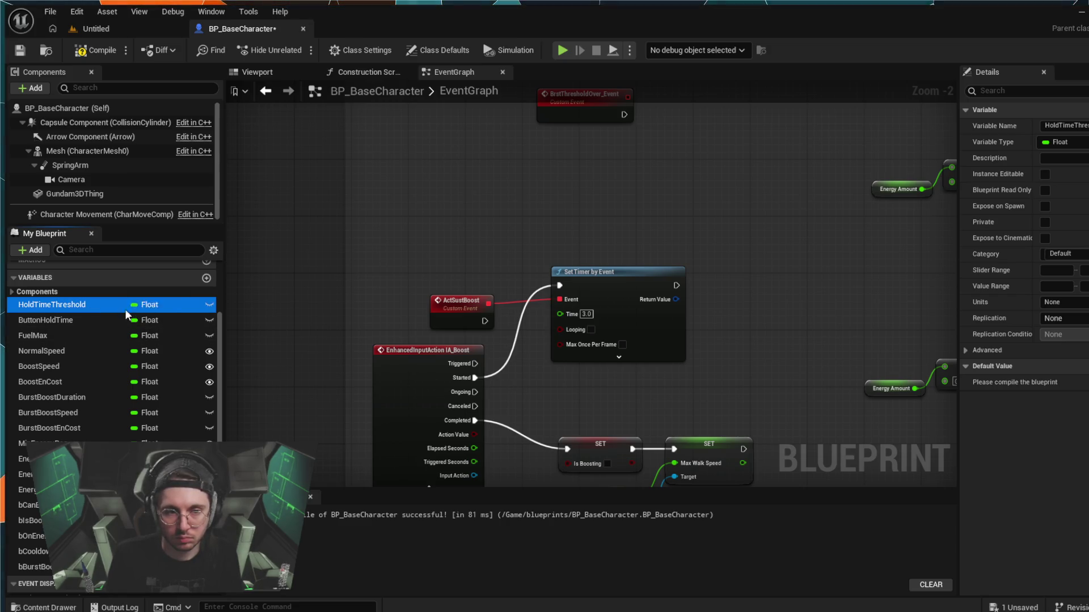
- Change HoldTimeThreshold to Timer Handle, paste a SET node and wire the timer's Return Value into it
{"action": "left_click", "coordinate": [181, 305]}
{"action": "key", "text": "ctrl+z"}
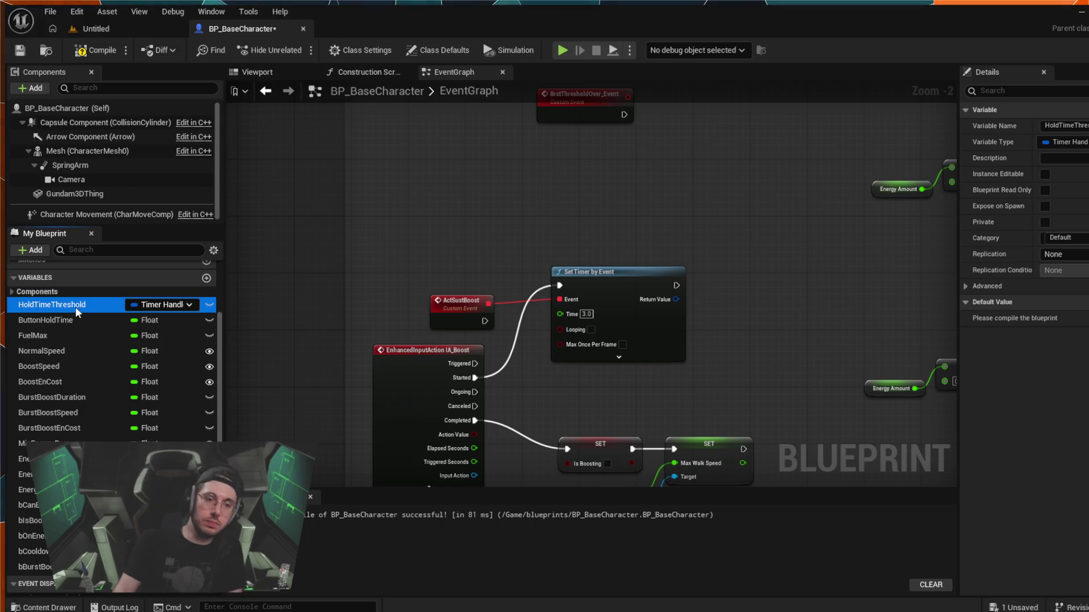
{"action": "left_click", "coordinate": [730, 297]}
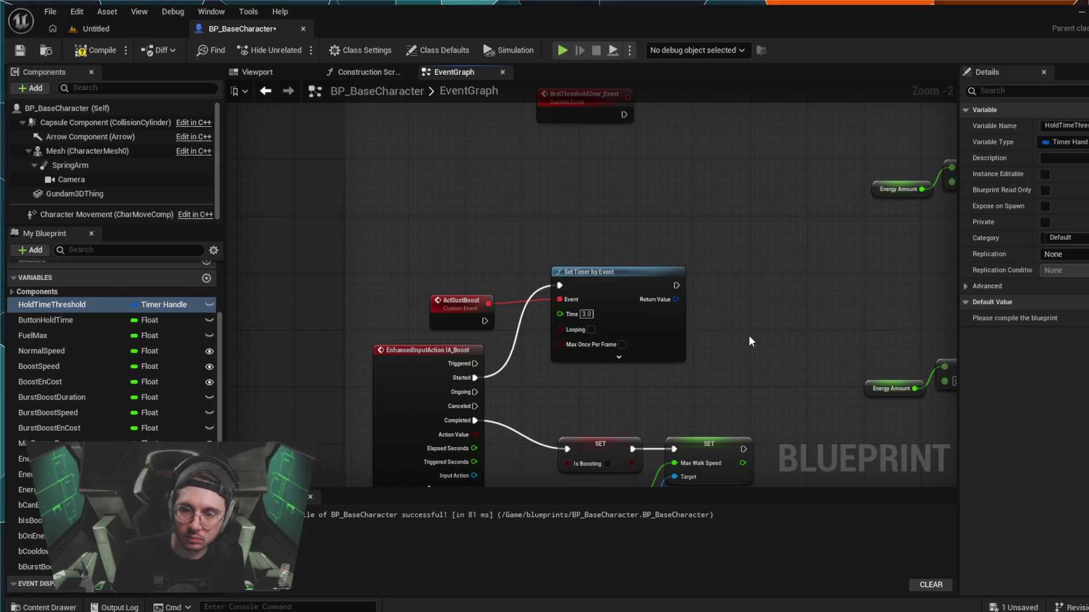
{"action": "key", "text": "ctrl+v"}
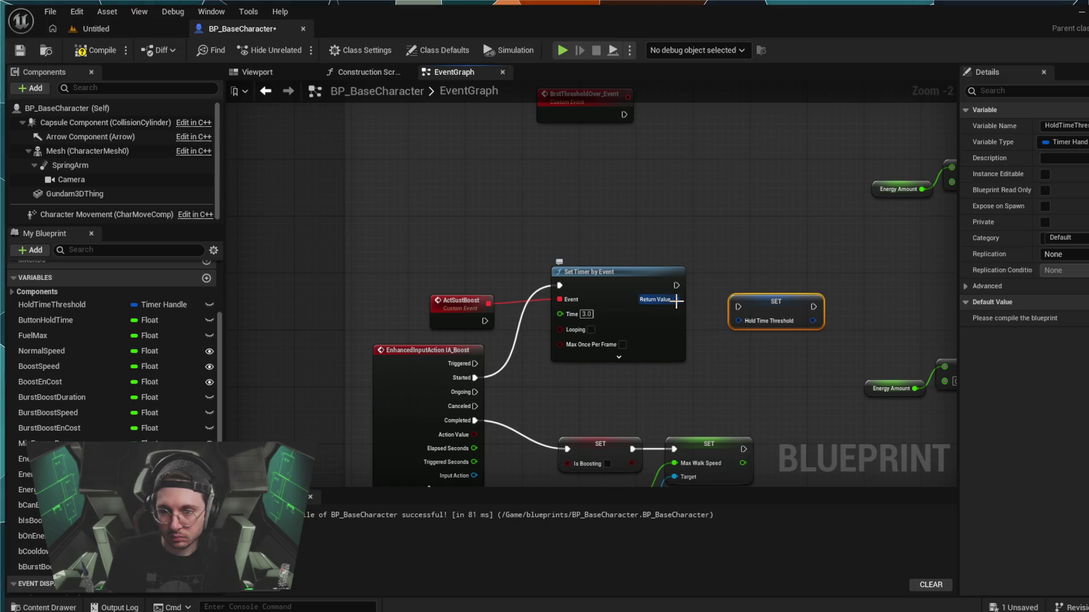
{"action": "mouse_move", "coordinate": [676, 300]}
{"action": "left_mouse_down"}
{"action": "mouse_move", "coordinate": [739, 321]}
{"action": "mouse_move", "coordinate": [743, 286]}
{"action": "left_mouse_up"}
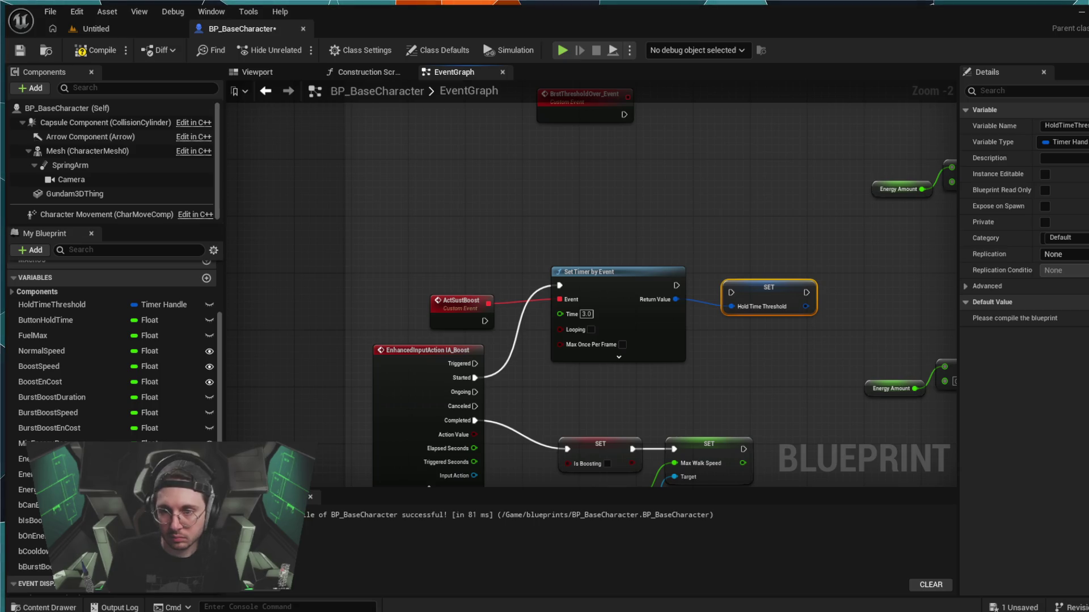
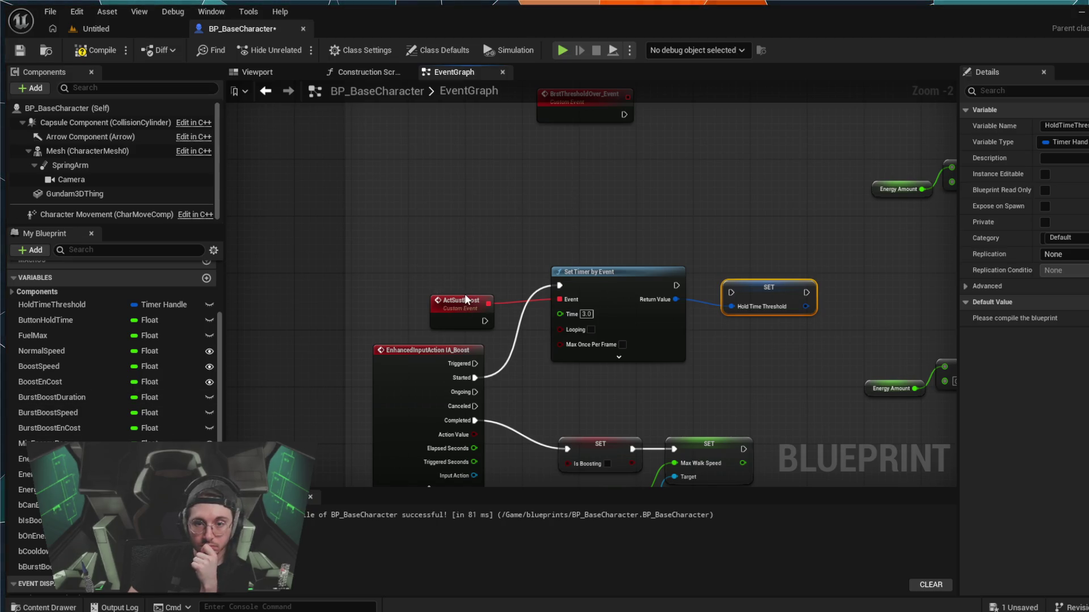
- Move the ActSustBoost event aside and bring the Boost comment box into view
{"action": "left_click_drag", "start_coordinate": [466, 295], "coordinate": [474, 287]}
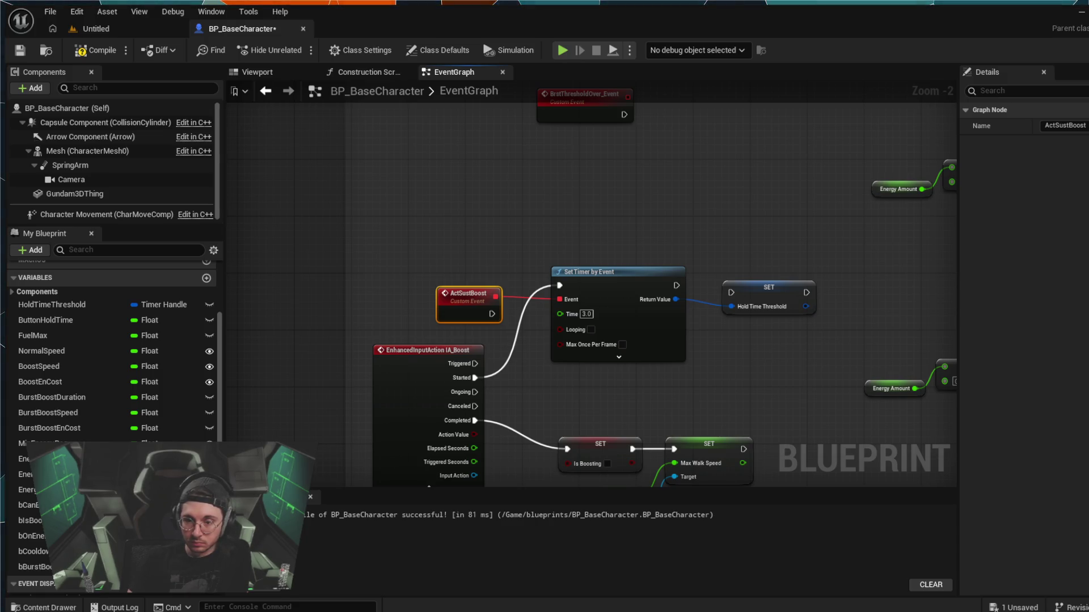
{"action": "left_click_drag", "start_coordinate": [478, 204], "coordinate": [438, 259]}
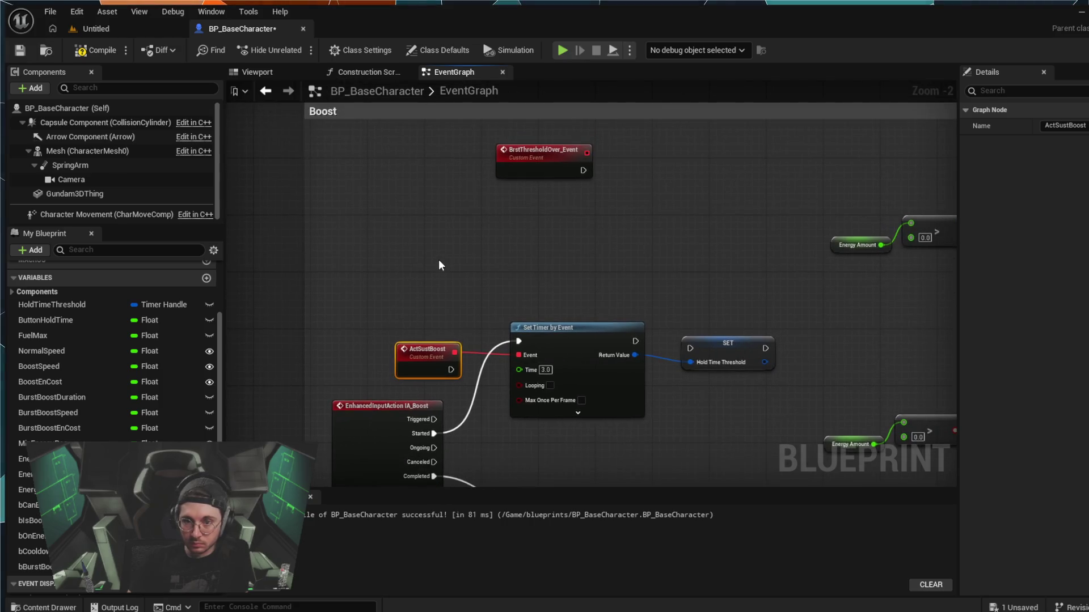
{"action": "left_click", "coordinate": [438, 259]}
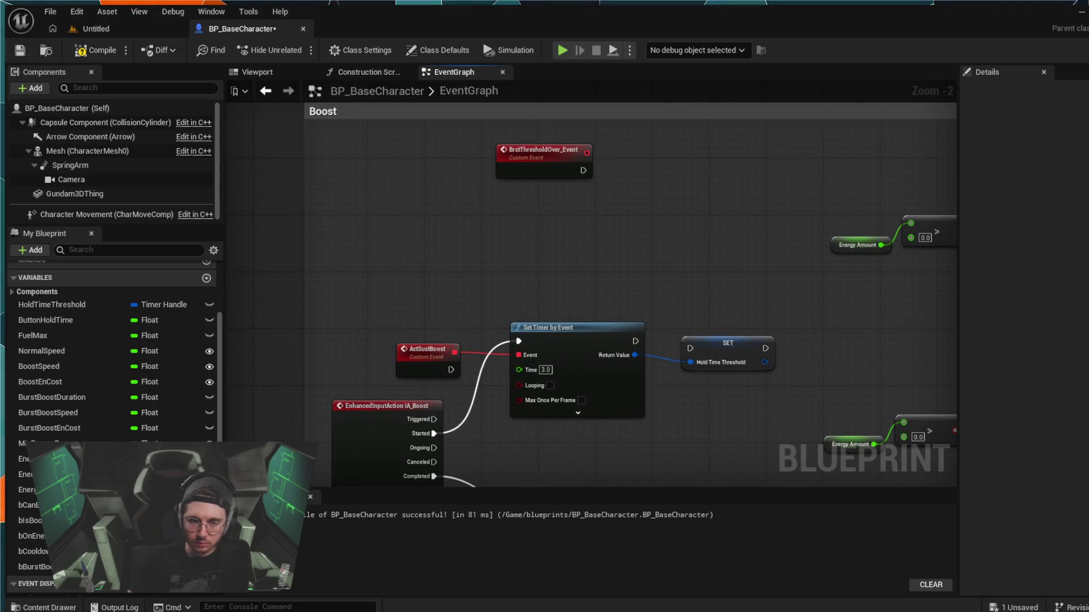
- Create the DeactivateBurst event dispatcher in the My Blueprint panel
{"action": "scroll", "coordinate": [114, 369], "scroll_direction": "down", "scroll_amount": 1}
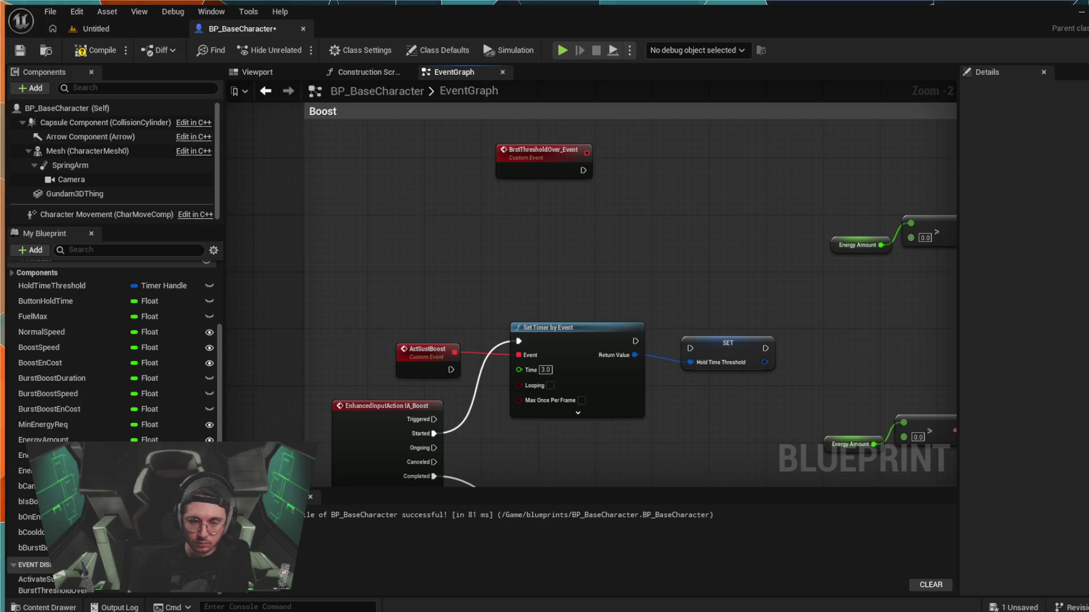
{"action": "left_click", "coordinate": [209, 565]}
{"action": "type", "text": "Deac"}
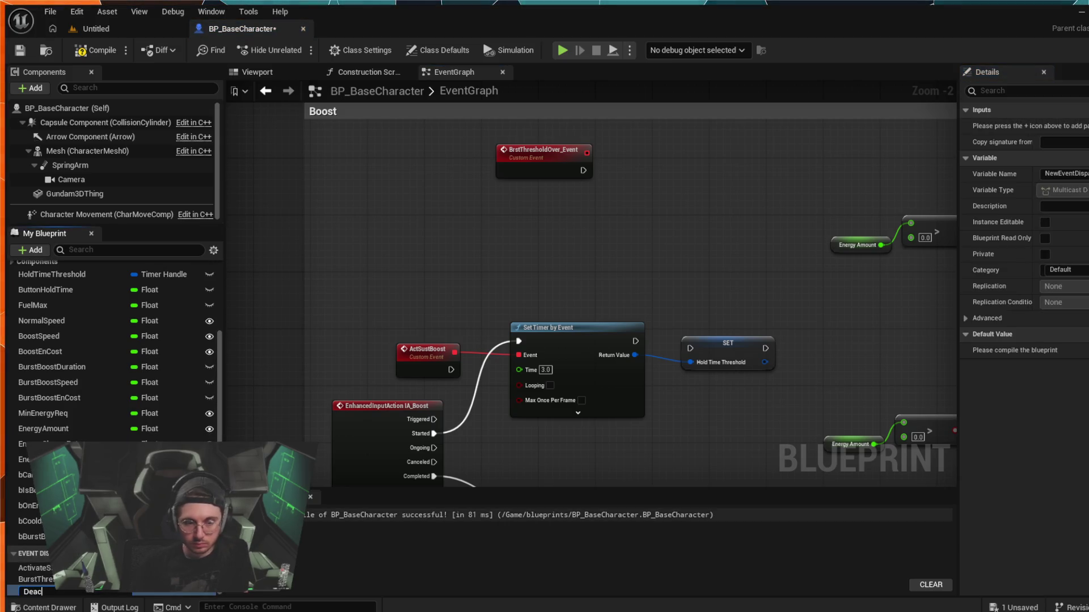
{"action": "type", "text": "tivate Bur"}
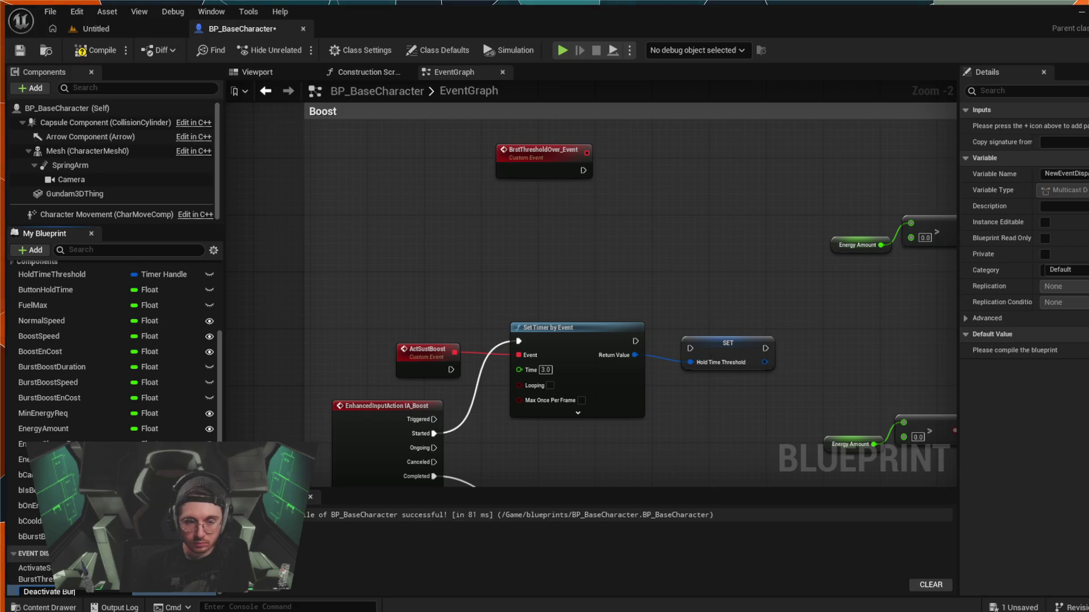
{"action": "key", "text": "Return"}
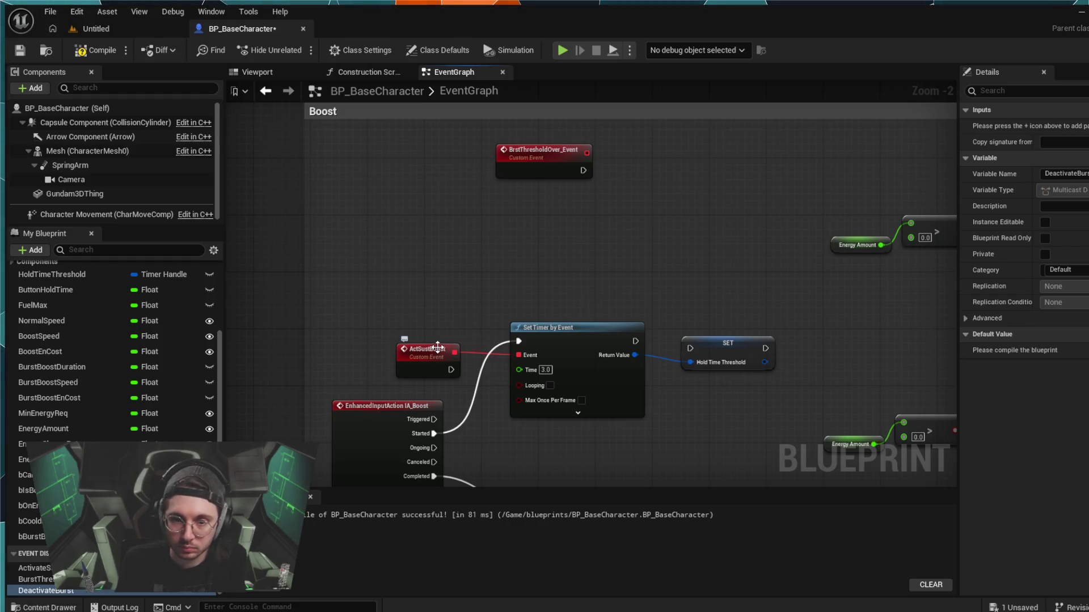
- Route ActSustBoost into a new Branch whose Condition is a Burst Boost On getter
{"action": "left_click_drag", "start_coordinate": [437, 356], "coordinate": [396, 322]}
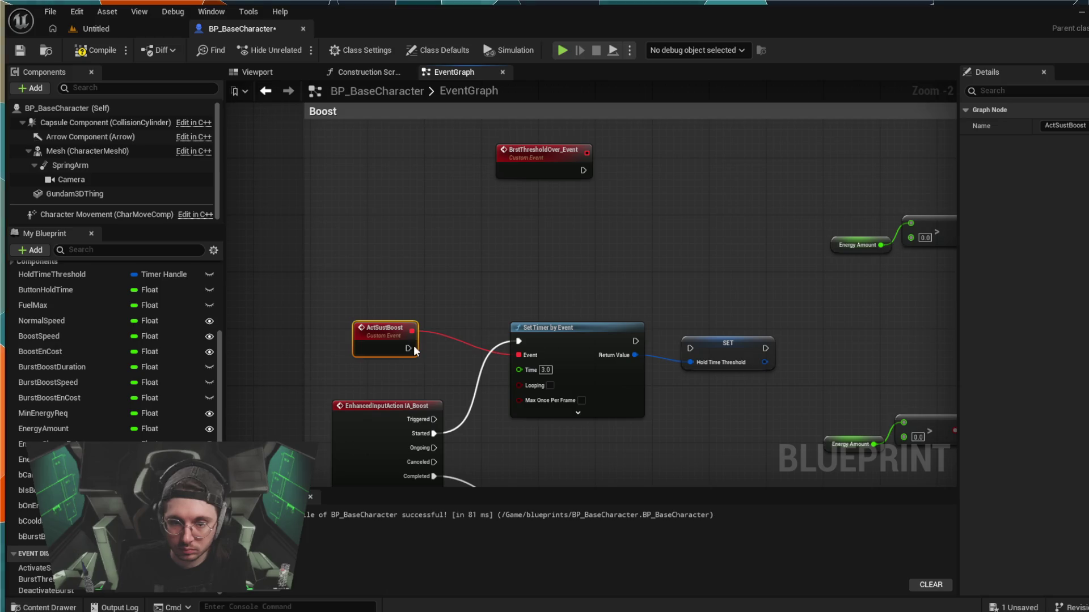
{"action": "left_click_drag", "start_coordinate": [408, 348], "coordinate": [512, 237]}
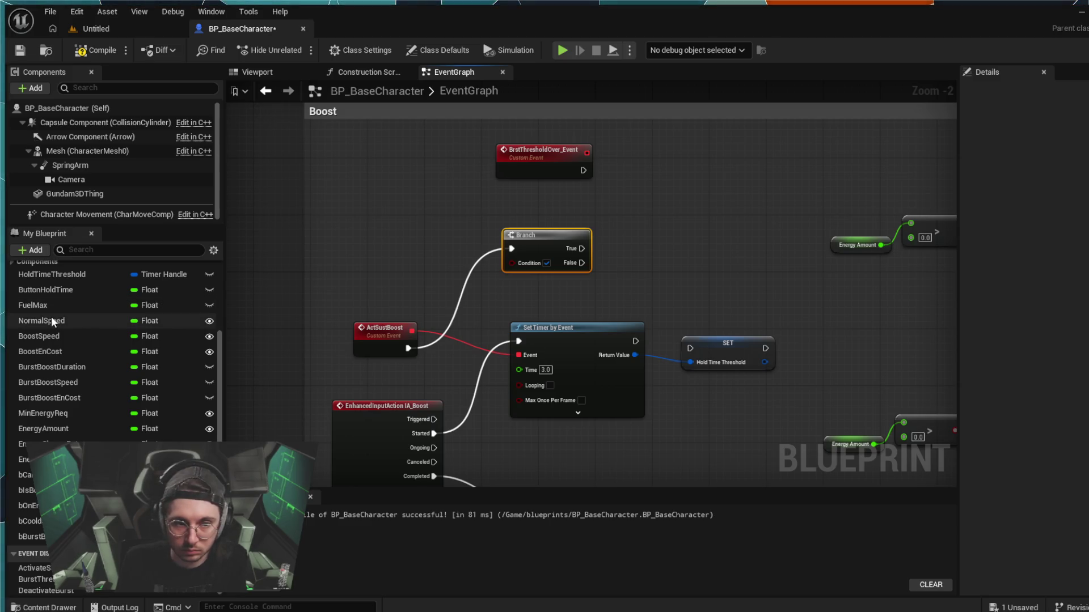
{"action": "scroll", "coordinate": [51, 317], "scroll_direction": "up", "scroll_amount": 2}
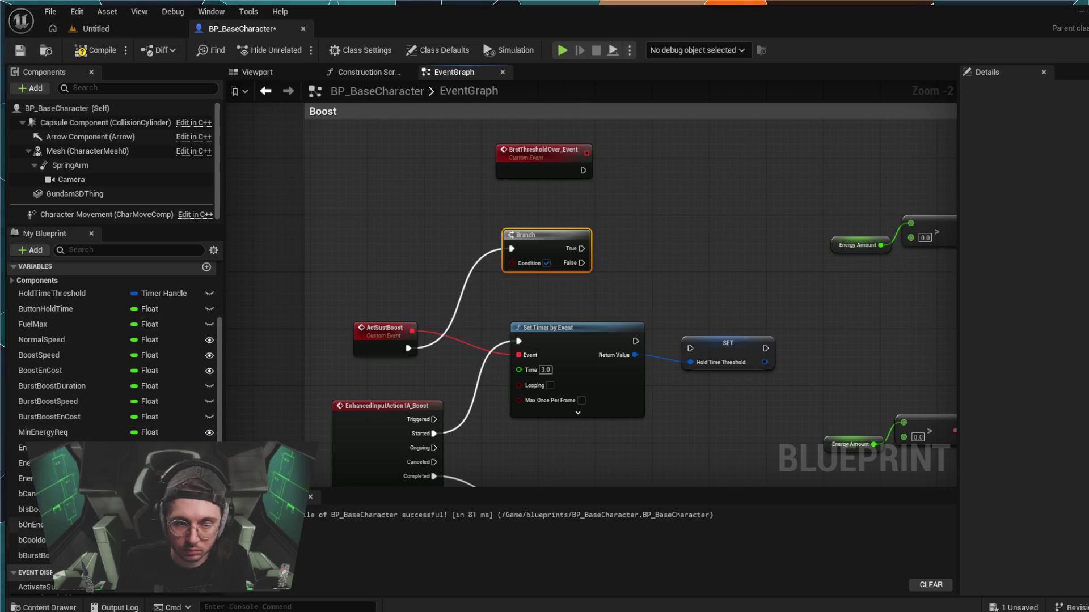
{"action": "left_click", "coordinate": [34, 555]}
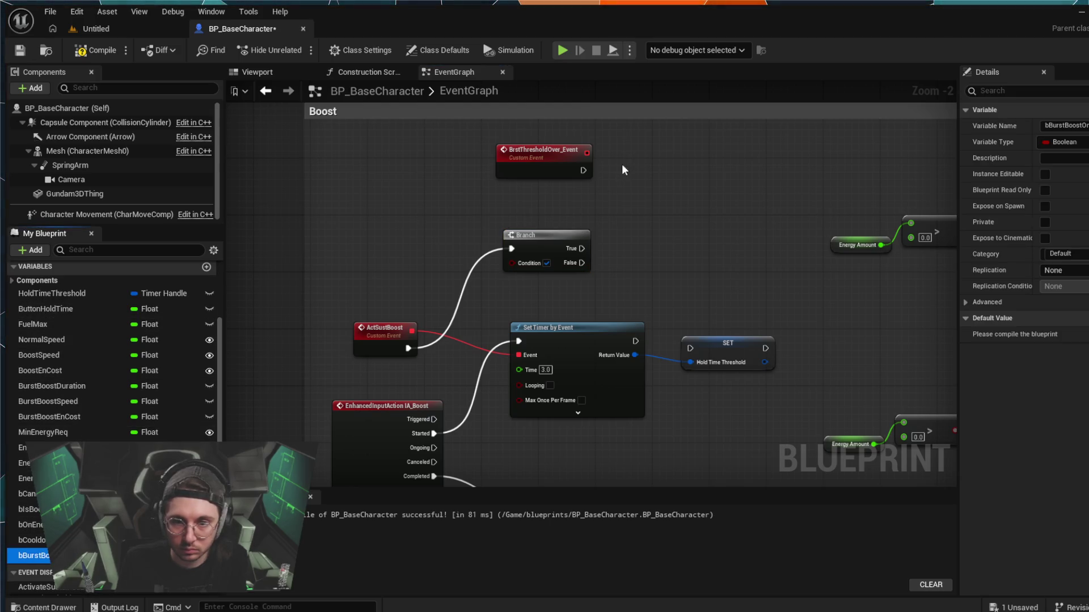
{"action": "left_click", "coordinate": [572, 207]}
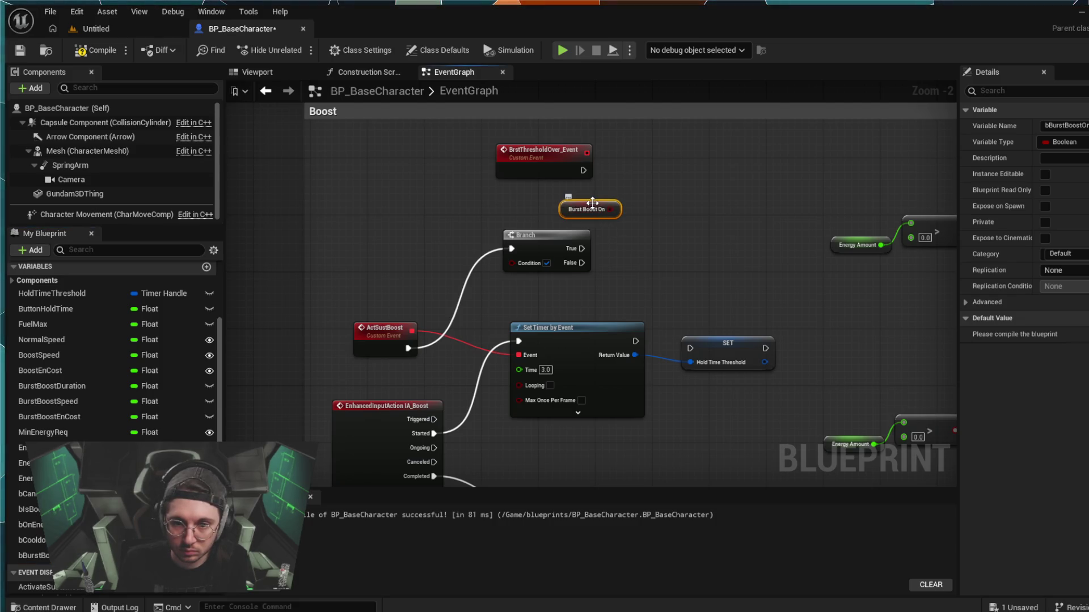
{"action": "mouse_move", "coordinate": [594, 203]}
{"action": "left_mouse_down"}
{"action": "mouse_move", "coordinate": [514, 258]}
{"action": "mouse_move", "coordinate": [498, 296]}
{"action": "mouse_move", "coordinate": [441, 231]}
{"action": "mouse_move", "coordinate": [509, 260]}
{"action": "left_mouse_up"}
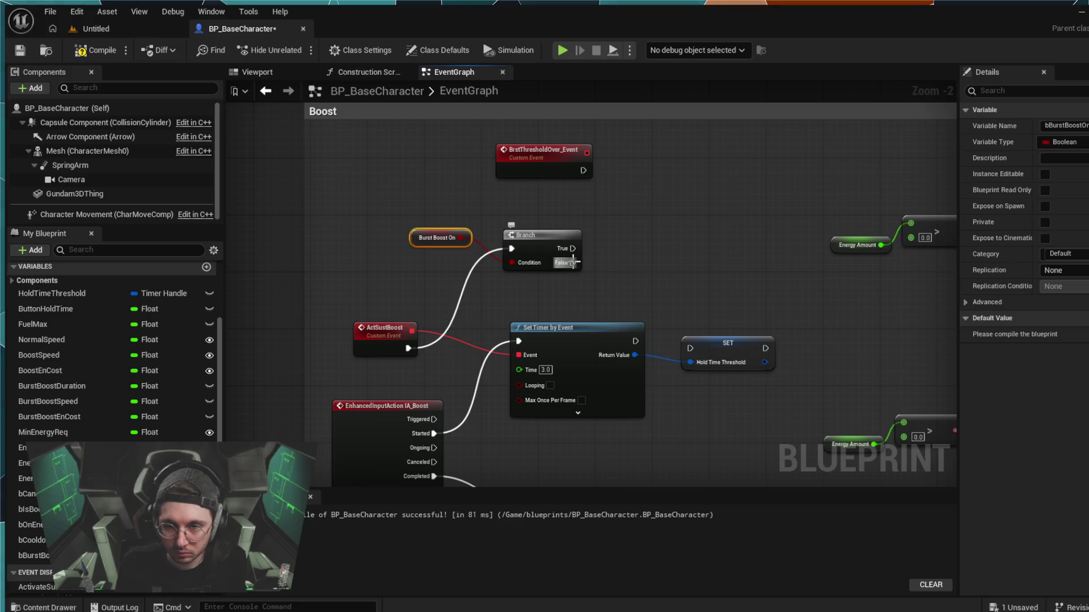
- Connect the Branch's False output to the energy-check Branch and move that chain left
{"action": "left_click_drag", "start_coordinate": [572, 261], "coordinate": [577, 251]}
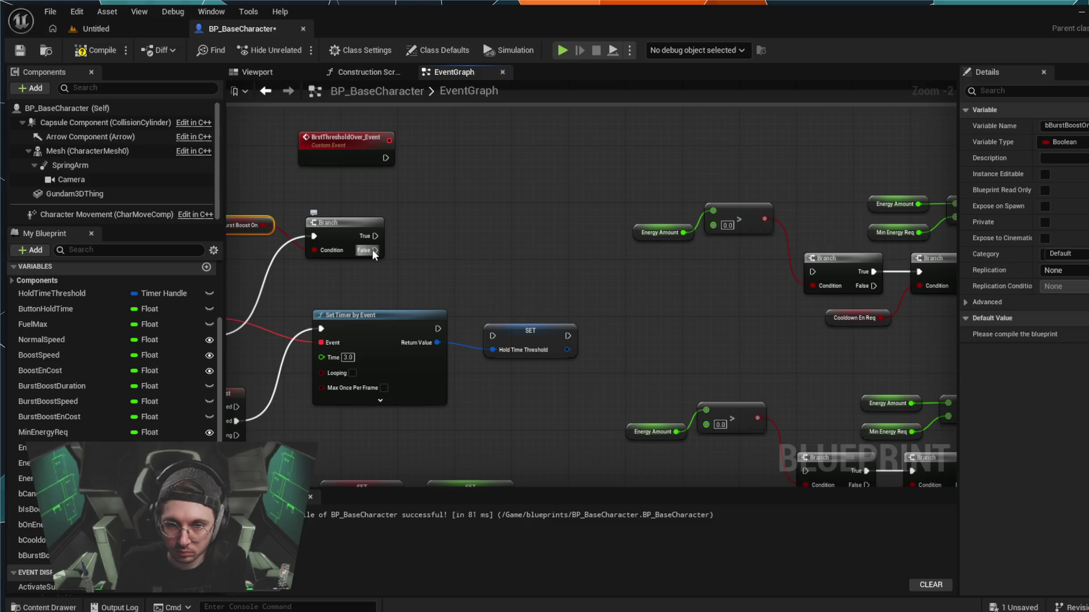
{"action": "mouse_move", "coordinate": [372, 250]}
{"action": "left_mouse_down"}
{"action": "mouse_move", "coordinate": [506, 240]}
{"action": "mouse_move", "coordinate": [663, 203]}
{"action": "mouse_move", "coordinate": [661, 297]}
{"action": "mouse_move", "coordinate": [815, 268]}
{"action": "left_mouse_up"}
{"action": "mouse_move", "coordinate": [709, 290]}
{"action": "left_mouse_down"}
{"action": "mouse_move", "coordinate": [482, 297]}
{"action": "mouse_move", "coordinate": [316, 250]}
{"action": "mouse_move", "coordinate": [238, 187]}
{"action": "left_mouse_up"}
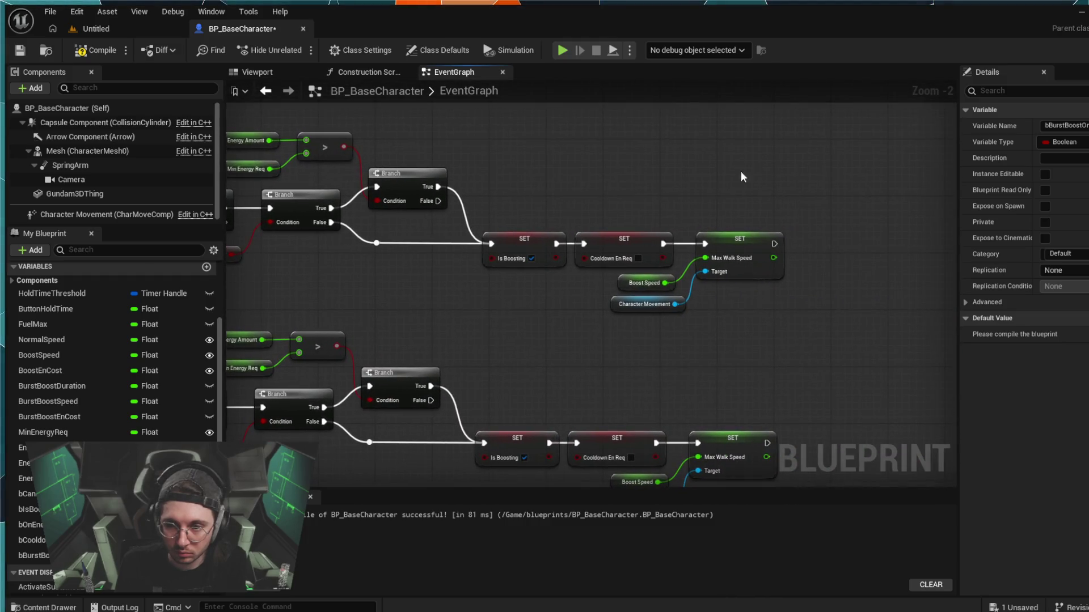
{"action": "mouse_move", "coordinate": [770, 160]}
{"action": "left_mouse_down"}
{"action": "mouse_move", "coordinate": [701, 304]}
{"action": "mouse_move", "coordinate": [260, 269]}
{"action": "mouse_move", "coordinate": [273, 317]}
{"action": "mouse_move", "coordinate": [159, 308]}
{"action": "mouse_move", "coordinate": [420, 277]}
{"action": "left_mouse_up"}
{"action": "mouse_move", "coordinate": [509, 178]}
{"action": "left_mouse_down"}
{"action": "mouse_move", "coordinate": [445, 165]}
{"action": "mouse_move", "coordinate": [297, 175]}
{"action": "left_mouse_up"}
{"action": "mouse_move", "coordinate": [362, 152]}
{"action": "left_mouse_down"}
{"action": "mouse_move", "coordinate": [697, 242]}
{"action": "mouse_move", "coordinate": [715, 258]}
{"action": "mouse_move", "coordinate": [702, 268]}
{"action": "left_mouse_up"}
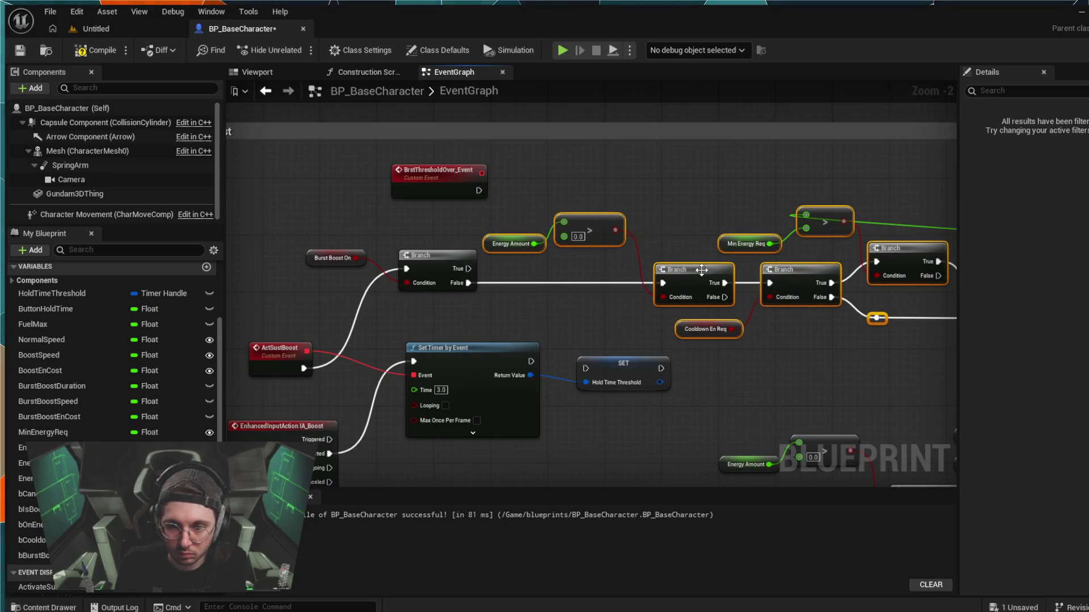
- Realign the Energy Amount comparison, BrstThresholdOver_Event and the Energy Amount getter
{"action": "left_click_drag", "start_coordinate": [637, 193], "coordinate": [526, 237]}
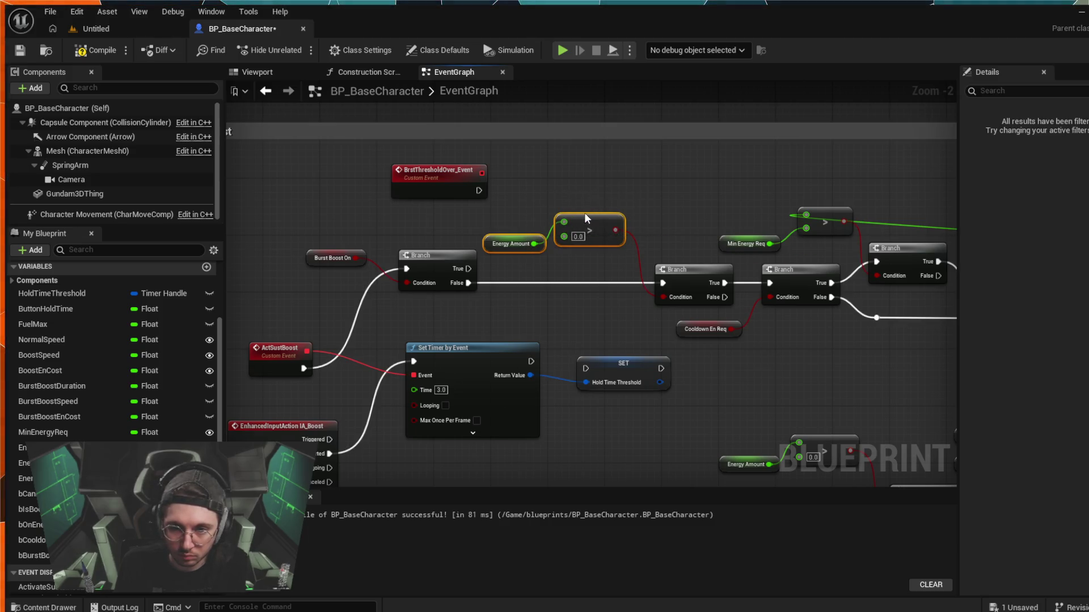
{"action": "mouse_move", "coordinate": [592, 215]}
{"action": "left_mouse_down"}
{"action": "mouse_move", "coordinate": [635, 200]}
{"action": "mouse_move", "coordinate": [623, 188]}
{"action": "mouse_move", "coordinate": [615, 212]}
{"action": "mouse_move", "coordinate": [598, 207]}
{"action": "mouse_move", "coordinate": [597, 180]}
{"action": "left_mouse_up"}
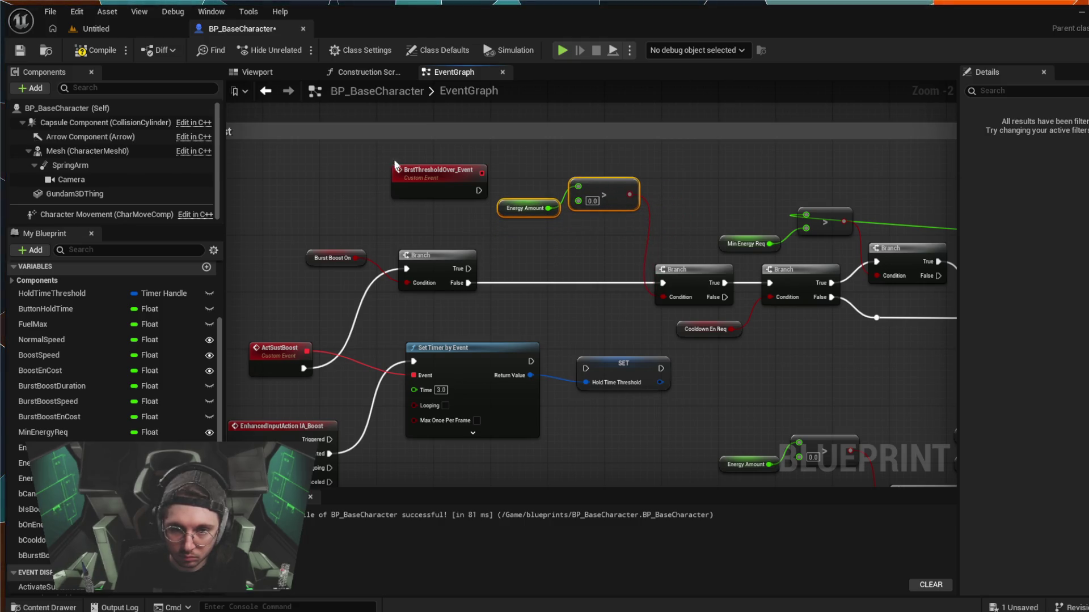
{"action": "left_click_drag", "start_coordinate": [414, 164], "coordinate": [332, 173]}
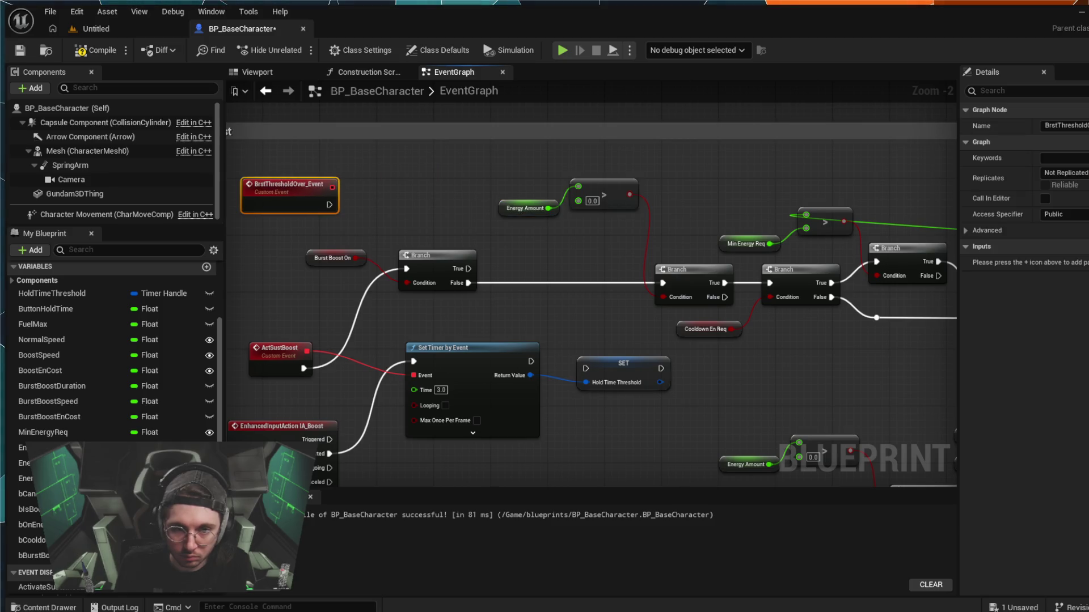
{"action": "mouse_move", "coordinate": [493, 187]}
{"action": "left_mouse_down"}
{"action": "mouse_move", "coordinate": [467, 181]}
{"action": "mouse_move", "coordinate": [430, 204]}
{"action": "left_mouse_up"}
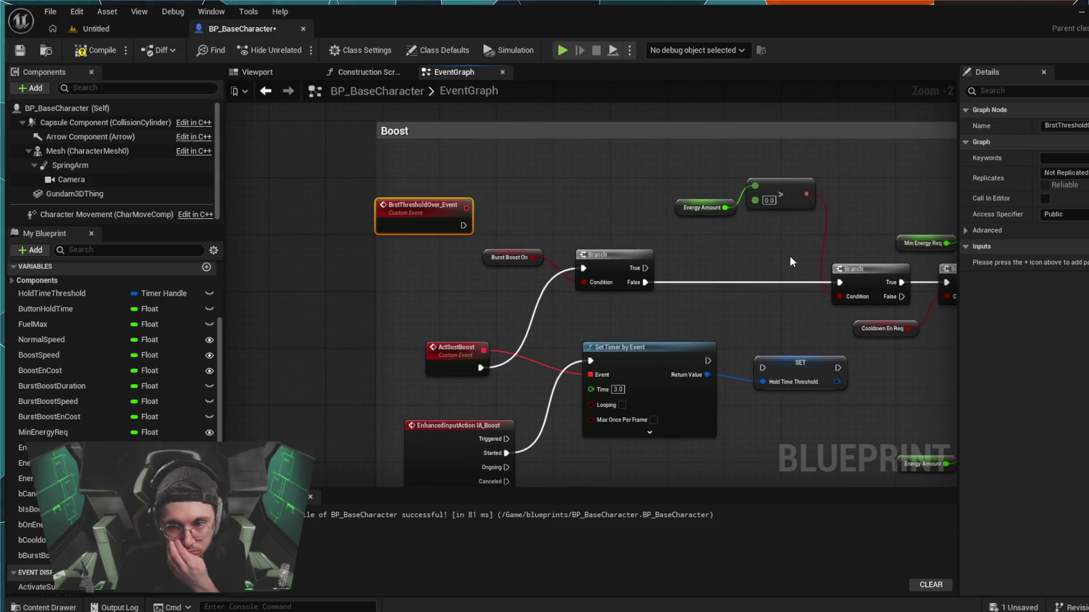
{"action": "scroll", "coordinate": [639, 318], "scroll_direction": "down", "scroll_amount": 1}
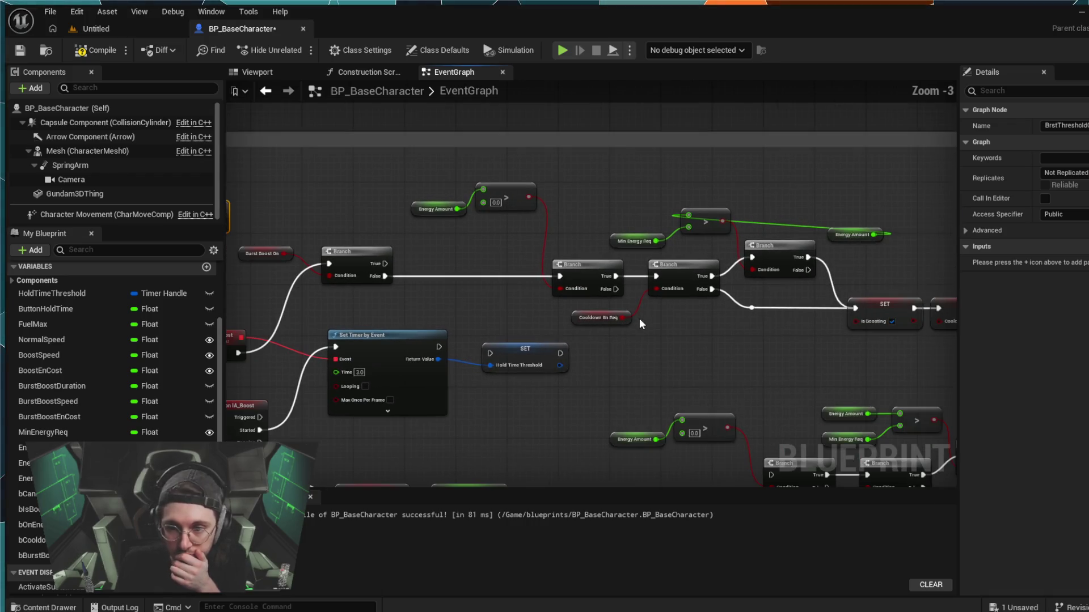
{"action": "scroll", "coordinate": [804, 330], "scroll_direction": "down", "scroll_amount": 2}
{"action": "scroll", "coordinate": [804, 330], "scroll_direction": "up", "scroll_amount": 2}
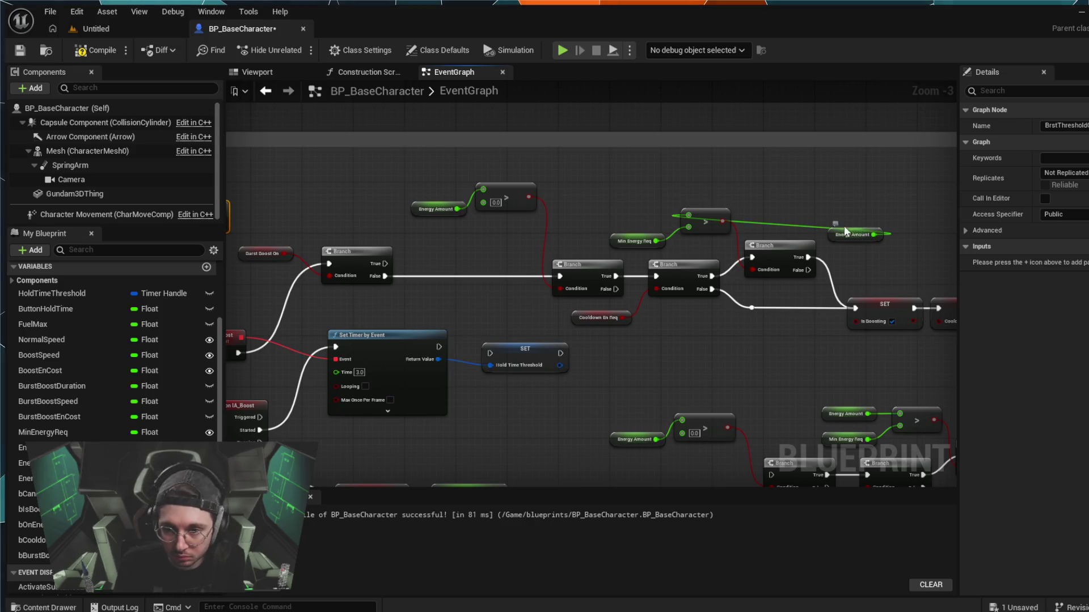
{"action": "mouse_move", "coordinate": [876, 237]}
{"action": "left_mouse_down"}
{"action": "mouse_move", "coordinate": [625, 200]}
{"action": "mouse_move", "coordinate": [658, 213]}
{"action": "left_mouse_up"}
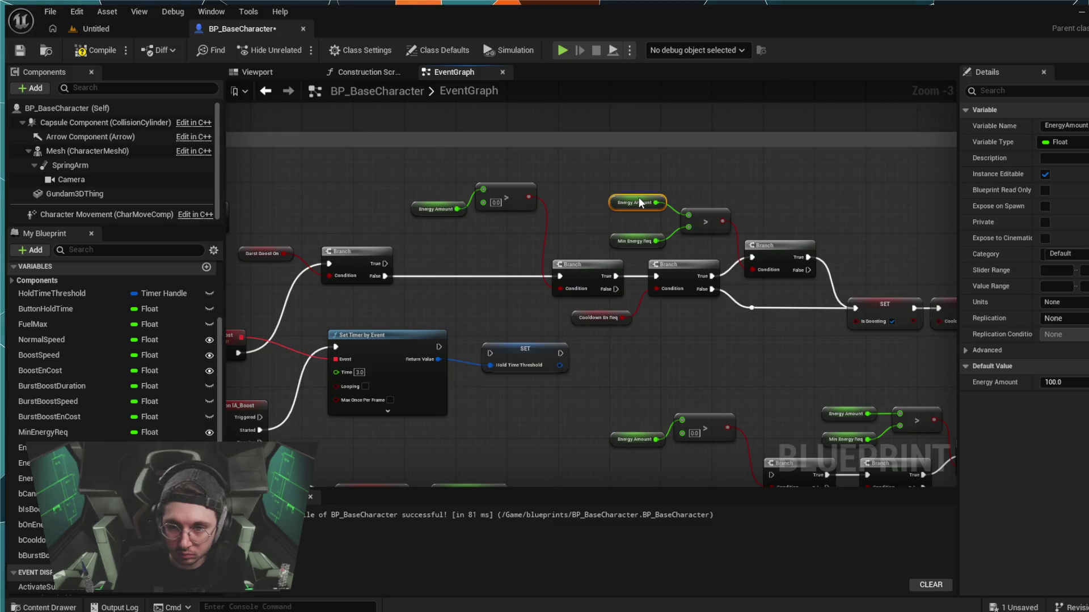
{"action": "left_click_drag", "start_coordinate": [639, 199], "coordinate": [639, 209]}
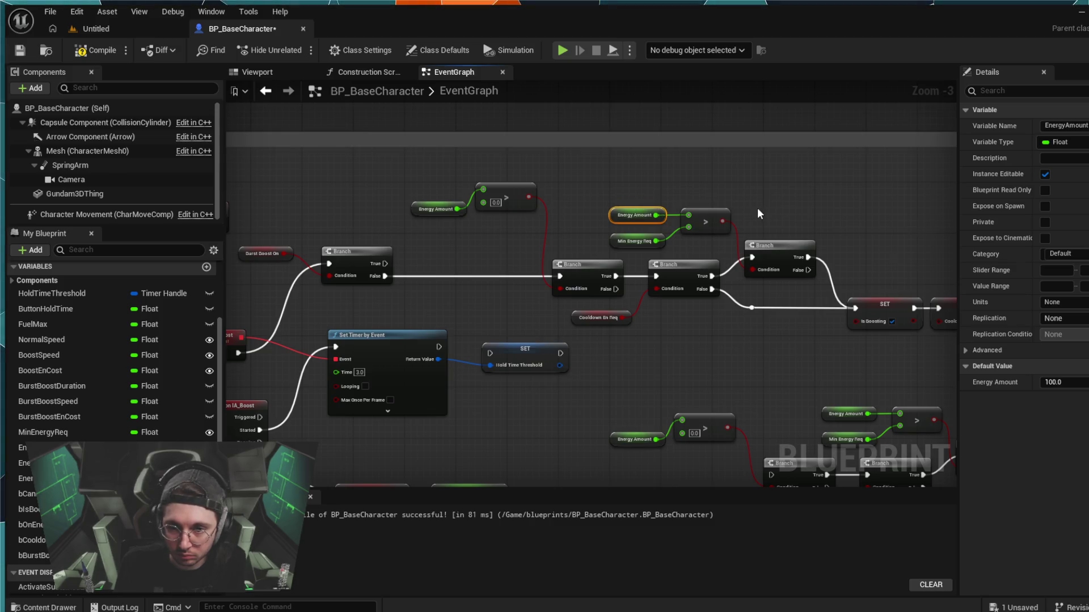
{"action": "scroll", "coordinate": [757, 208], "scroll_direction": "down", "scroll_amount": 2}
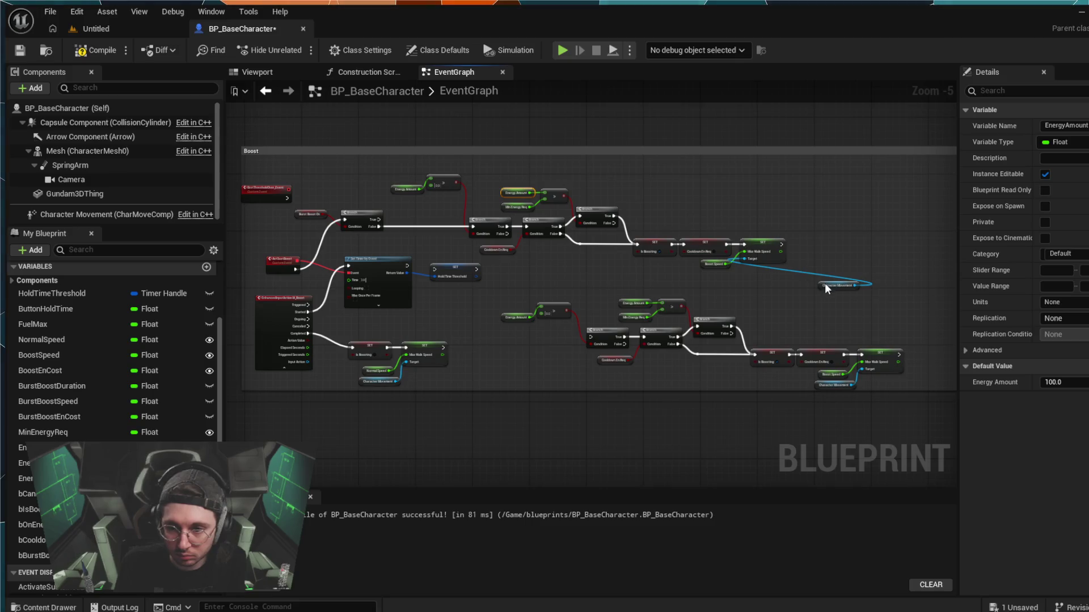
- Move the Character Movement getter below Boost Speed and bring the Set Timer node into view
{"action": "mouse_move", "coordinate": [841, 288]}
{"action": "left_mouse_down"}
{"action": "mouse_move", "coordinate": [706, 270]}
{"action": "mouse_move", "coordinate": [720, 281]}
{"action": "left_mouse_up"}
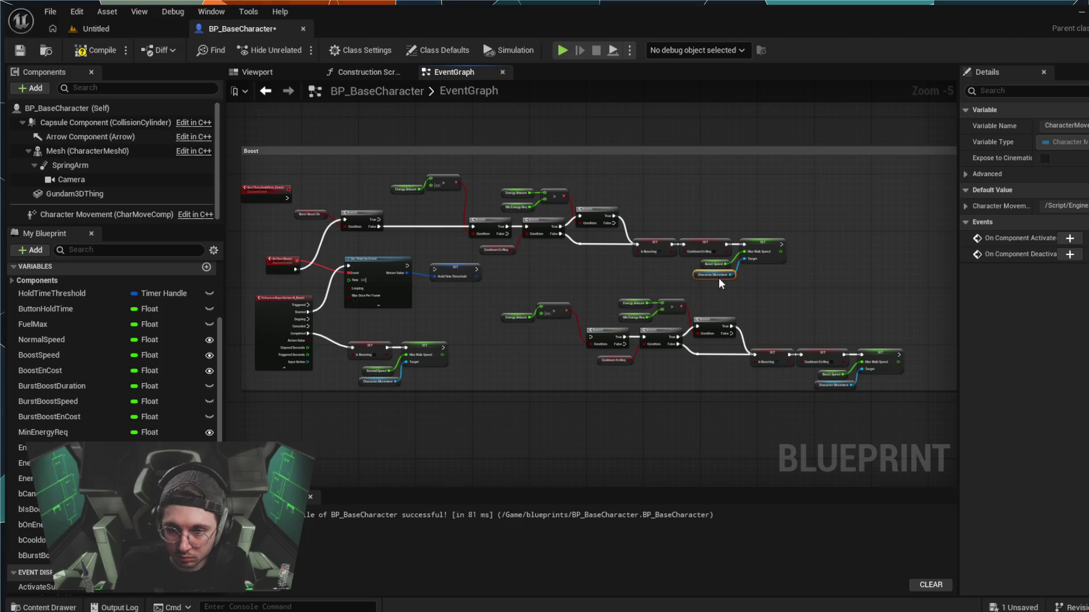
{"action": "scroll", "coordinate": [719, 278], "scroll_direction": "up", "scroll_amount": 5}
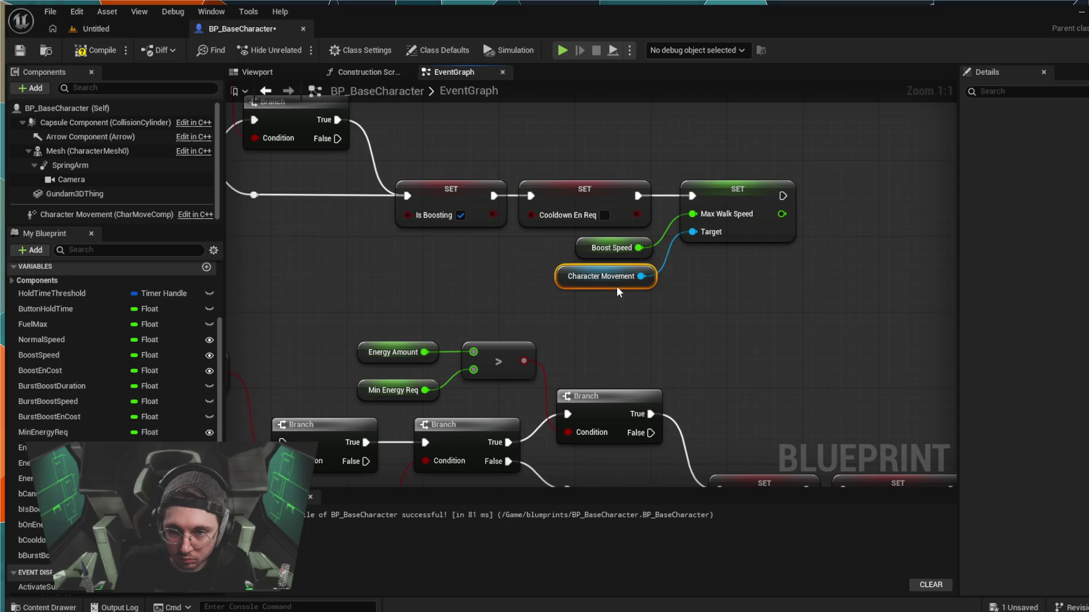
{"action": "left_click_drag", "start_coordinate": [659, 264], "coordinate": [884, 280]}
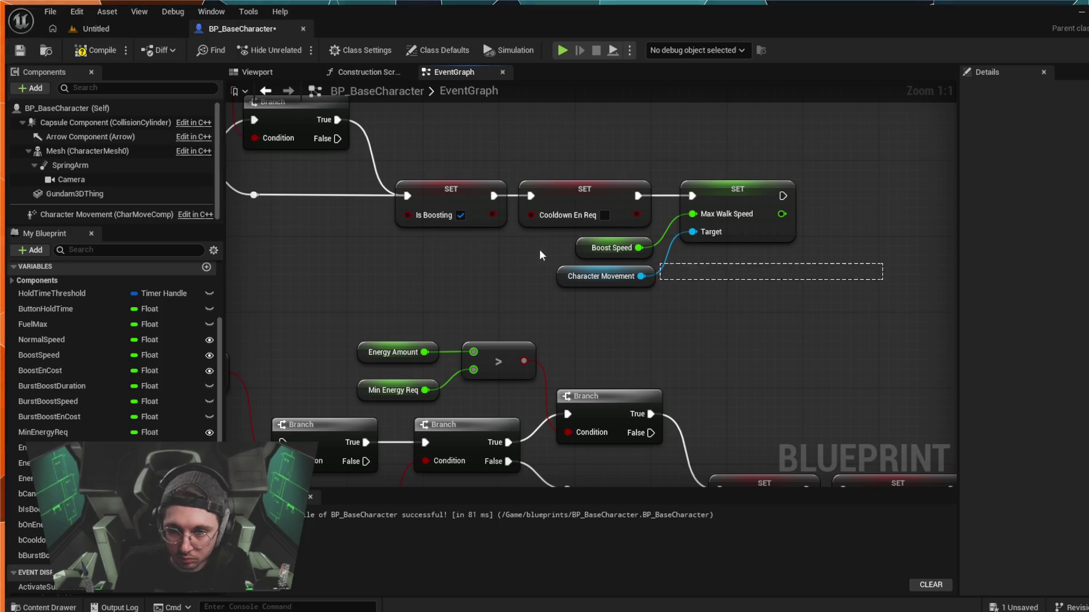
{"action": "mouse_move", "coordinate": [540, 255]}
{"action": "left_mouse_down"}
{"action": "mouse_move", "coordinate": [162, 197]}
{"action": "mouse_move", "coordinate": [316, 143]}
{"action": "mouse_move", "coordinate": [365, 78]}
{"action": "mouse_move", "coordinate": [346, 153]}
{"action": "mouse_move", "coordinate": [307, 206]}
{"action": "left_mouse_up"}
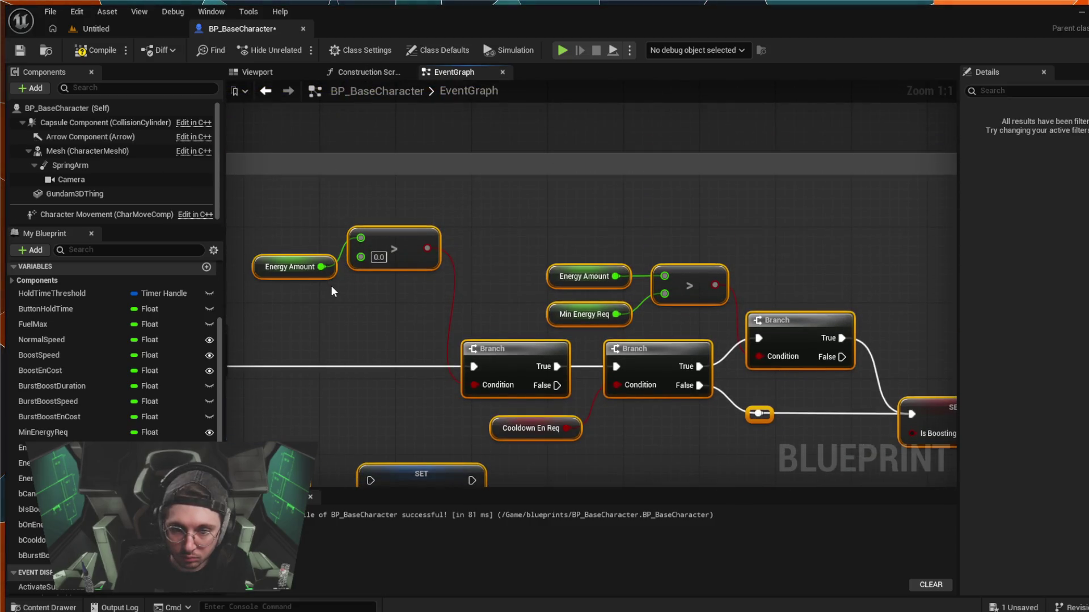
{"action": "scroll", "coordinate": [331, 287], "scroll_direction": "down", "scroll_amount": 2}
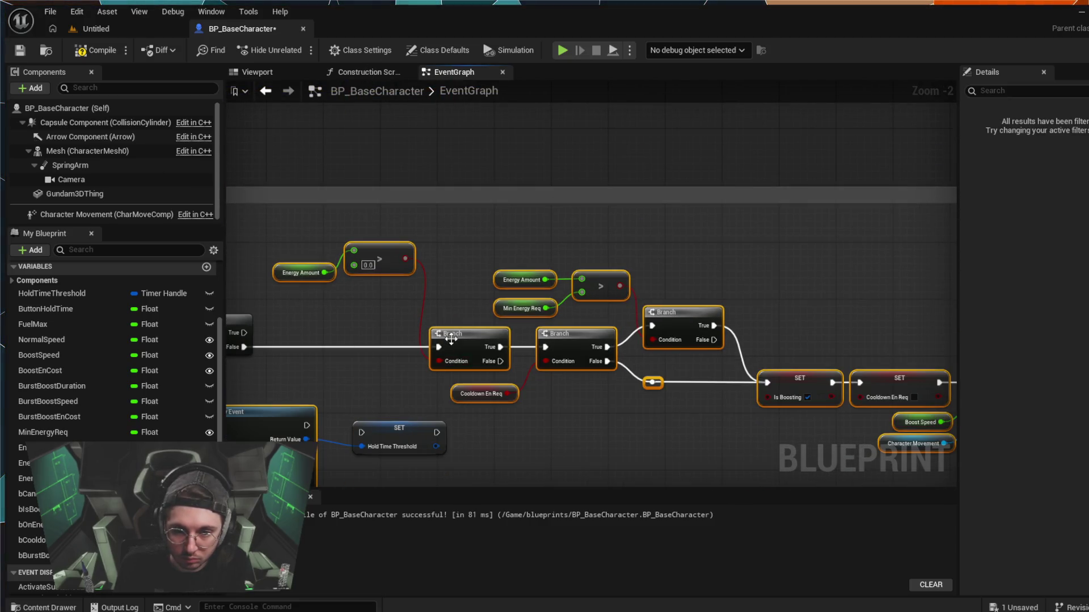
{"action": "left_click_drag", "start_coordinate": [450, 339], "coordinate": [577, 317]}
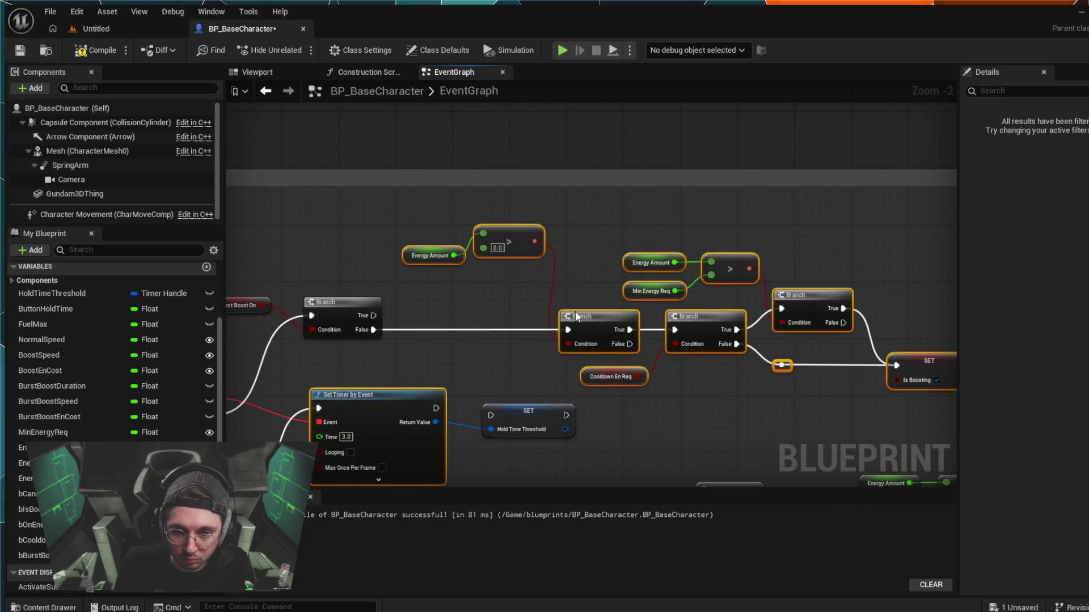
{"action": "left_click", "coordinate": [376, 366]}
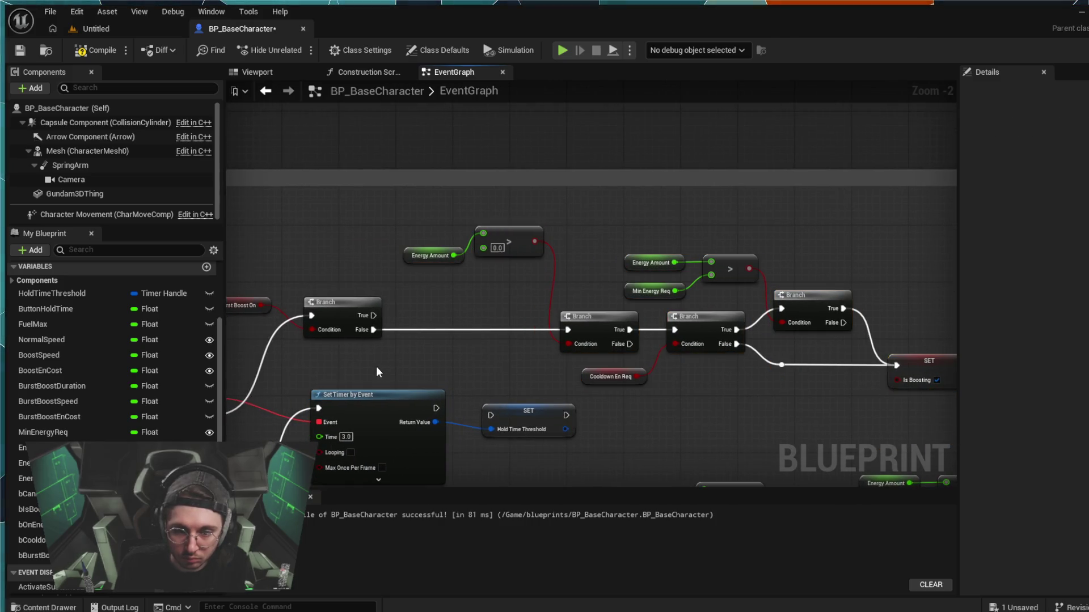
{"action": "scroll", "coordinate": [400, 388], "scroll_direction": "down", "scroll_amount": 1}
- Shift the Energy Amount, compare and Character Movement nodes leftward together
{"action": "mouse_move", "coordinate": [432, 232]}
{"action": "left_mouse_down"}
{"action": "mouse_move", "coordinate": [535, 339]}
{"action": "mouse_move", "coordinate": [785, 391]}
{"action": "mouse_move", "coordinate": [967, 383]}
{"action": "mouse_move", "coordinate": [937, 382]}
{"action": "left_mouse_up"}
{"action": "left_click", "coordinate": [632, 423], "text": "shift"}
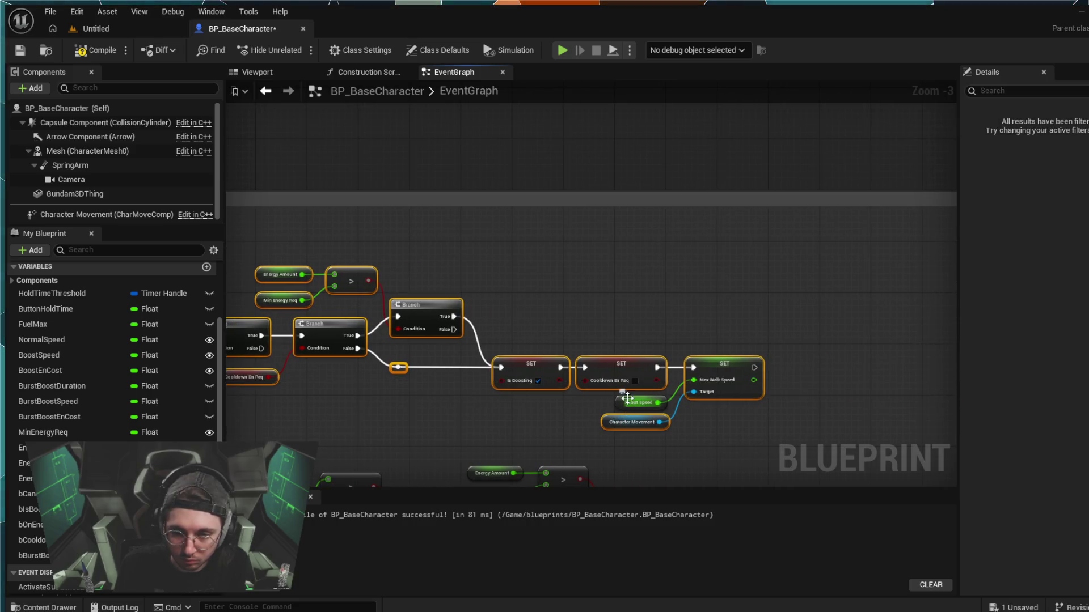
{"action": "mouse_move", "coordinate": [627, 399]}
{"action": "left_mouse_down"}
{"action": "mouse_move", "coordinate": [782, 368]}
{"action": "mouse_move", "coordinate": [901, 369]}
{"action": "left_mouse_up"}
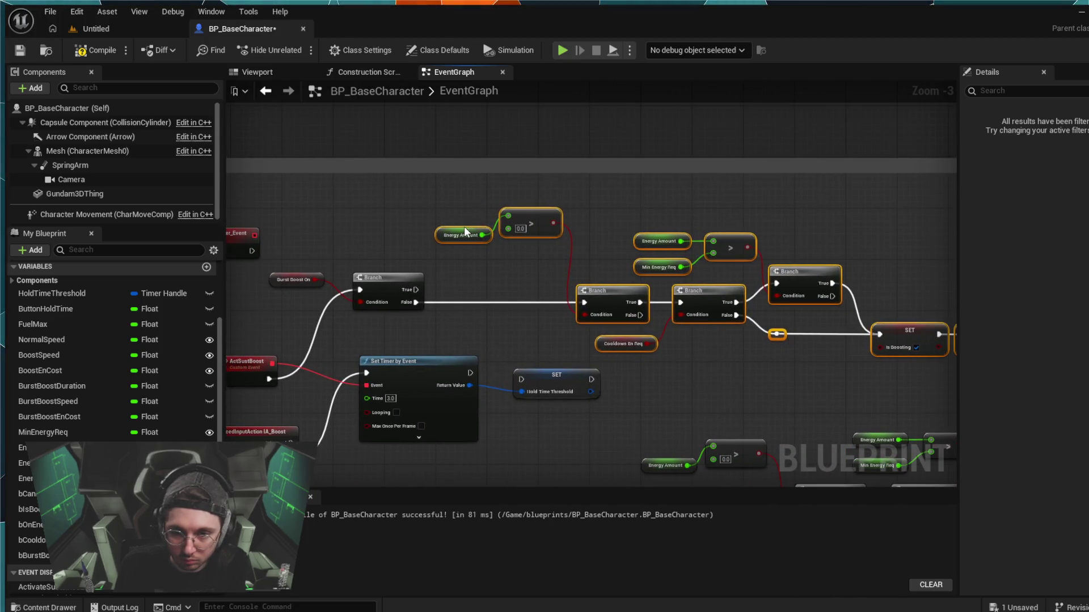
{"action": "left_click_drag", "start_coordinate": [465, 228], "coordinate": [377, 227]}
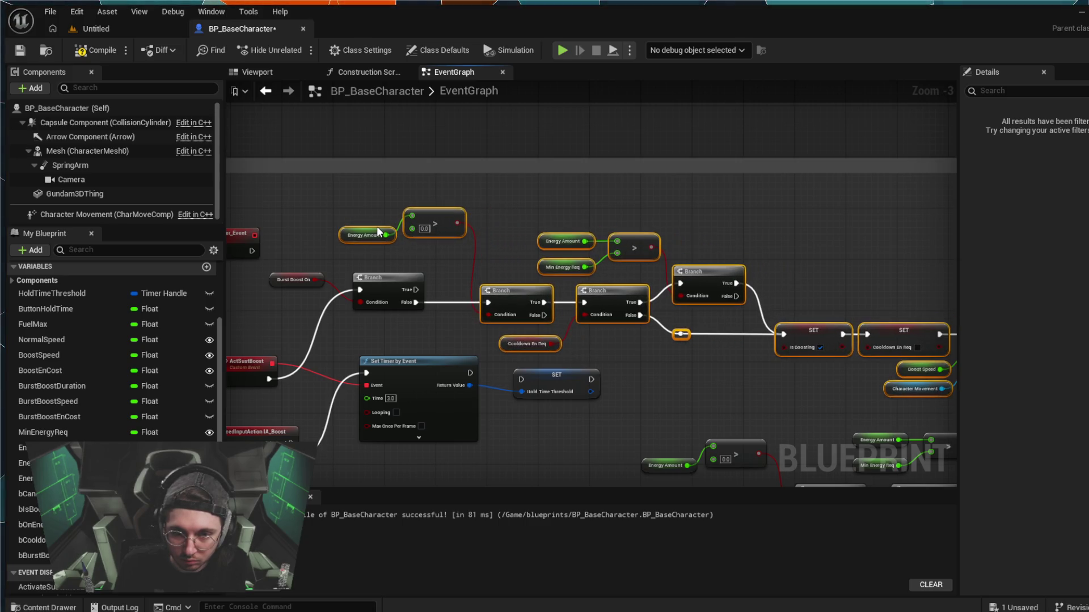
{"action": "left_click_drag", "start_coordinate": [406, 186], "coordinate": [391, 237]}
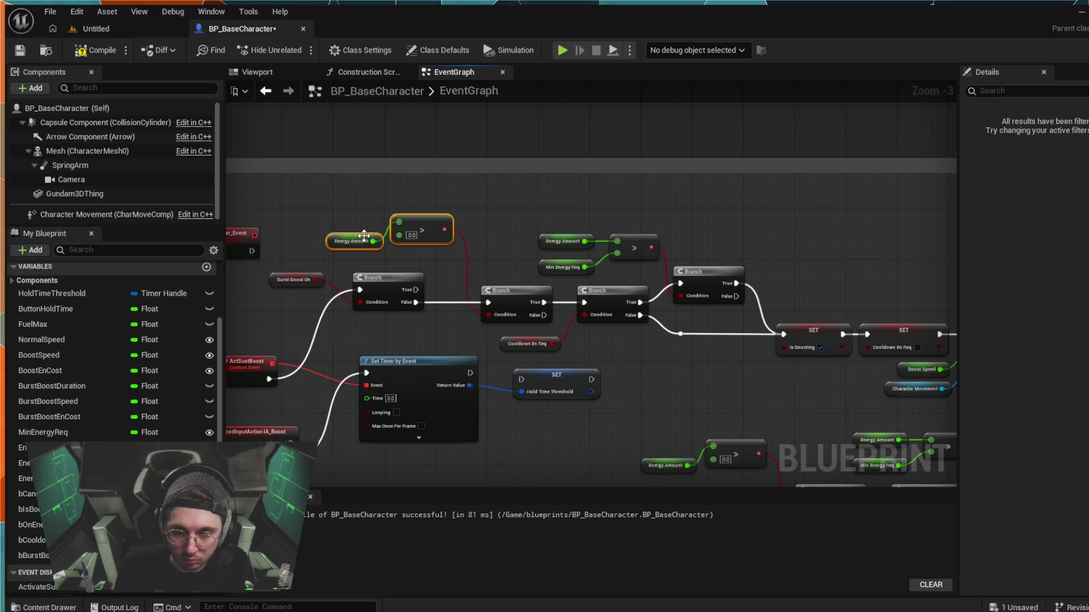
{"action": "left_click", "coordinate": [523, 213]}
{"action": "scroll", "coordinate": [520, 215], "scroll_direction": "down", "scroll_amount": 2}
{"action": "scroll", "coordinate": [630, 317], "scroll_direction": "up", "scroll_amount": 2}
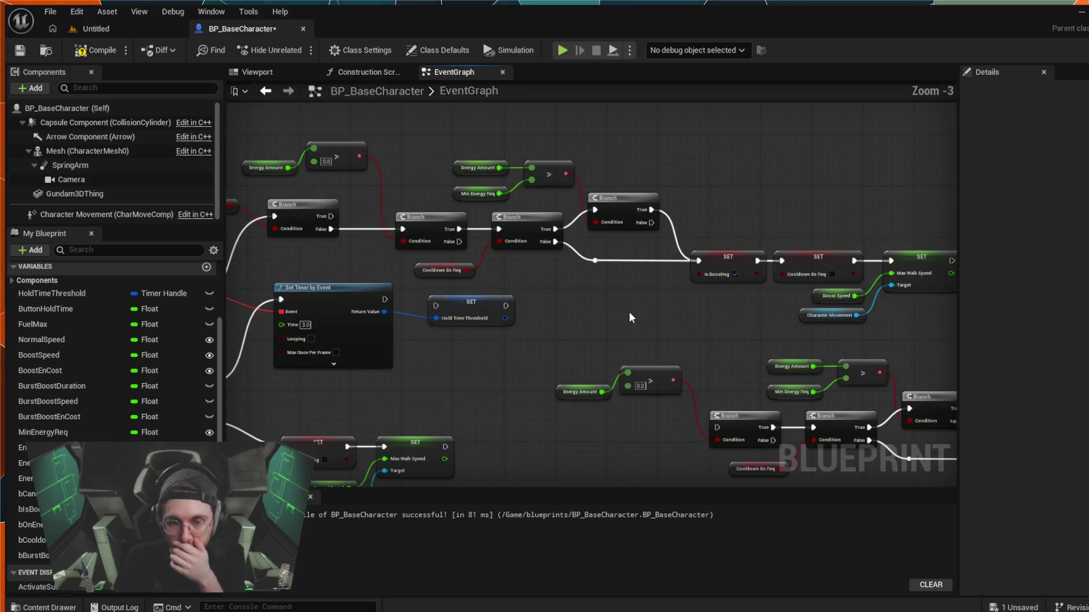
{"action": "left_click_drag", "start_coordinate": [504, 327], "coordinate": [629, 283]}
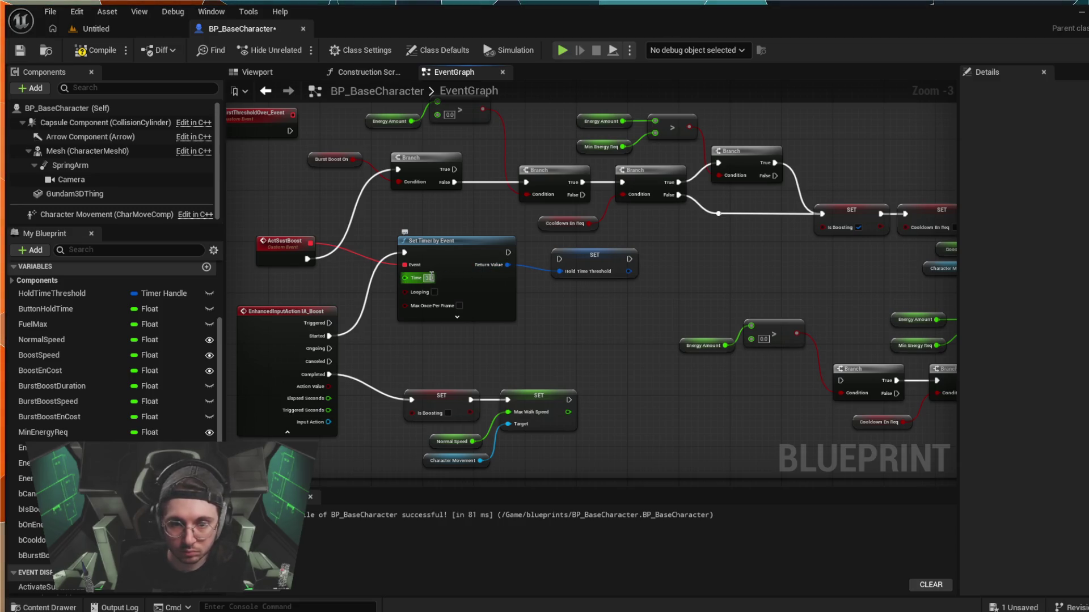
- Change the Set Timer by Event Time value to 2 seconds
{"action": "type", "text": "2"}
{"action": "key", "text": "Return"}
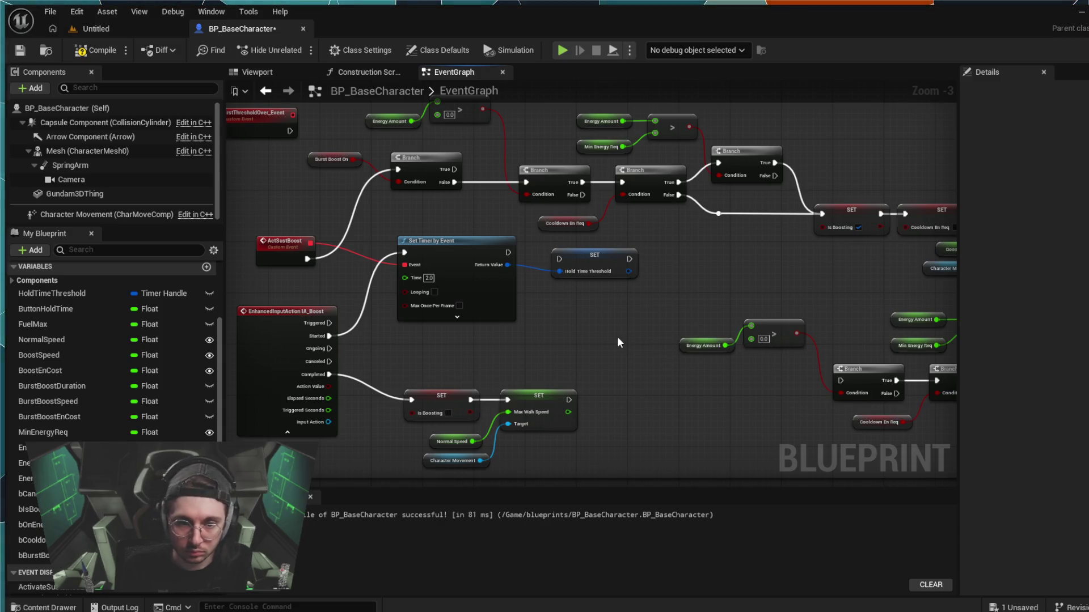
{"action": "left_click_drag", "start_coordinate": [604, 346], "coordinate": [648, 347]}
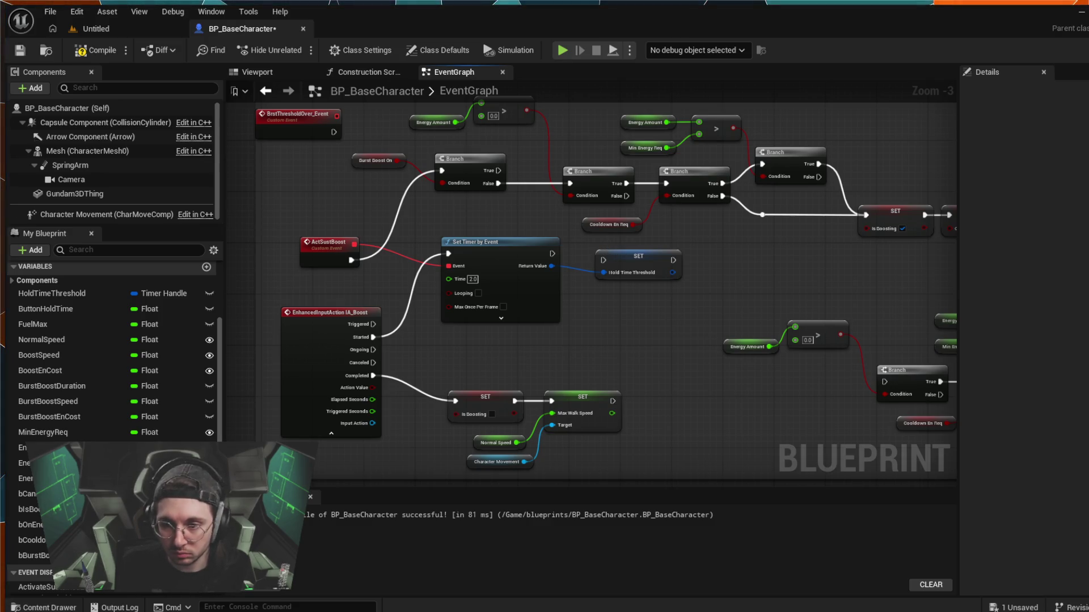
{"action": "mouse_move", "coordinate": [774, 293]}
{"action": "left_mouse_down"}
{"action": "mouse_move", "coordinate": [644, 292]}
{"action": "mouse_move", "coordinate": [384, 263]}
{"action": "mouse_move", "coordinate": [588, 348]}
{"action": "mouse_move", "coordinate": [632, 301]}
{"action": "left_mouse_up"}
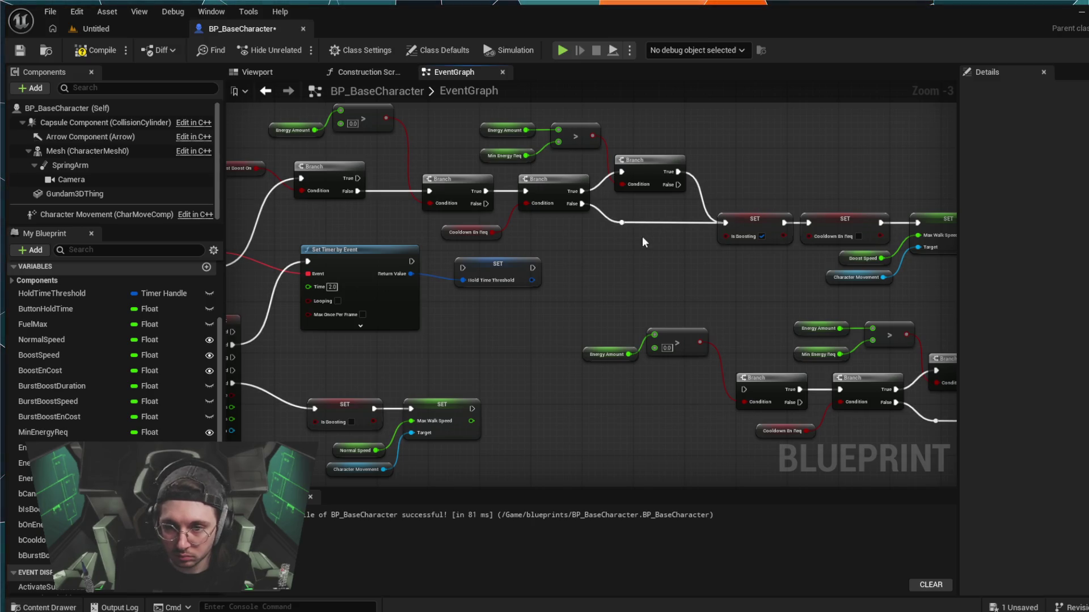
{"action": "left_click_drag", "start_coordinate": [643, 260], "coordinate": [563, 236]}
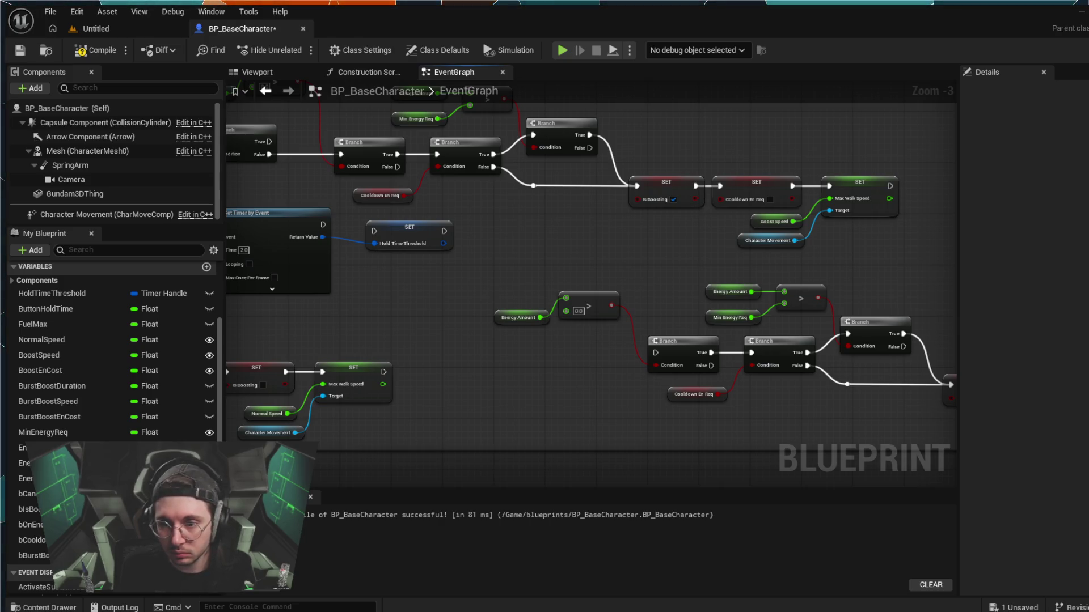
{"action": "left_click_drag", "start_coordinate": [322, 284], "coordinate": [684, 311]}
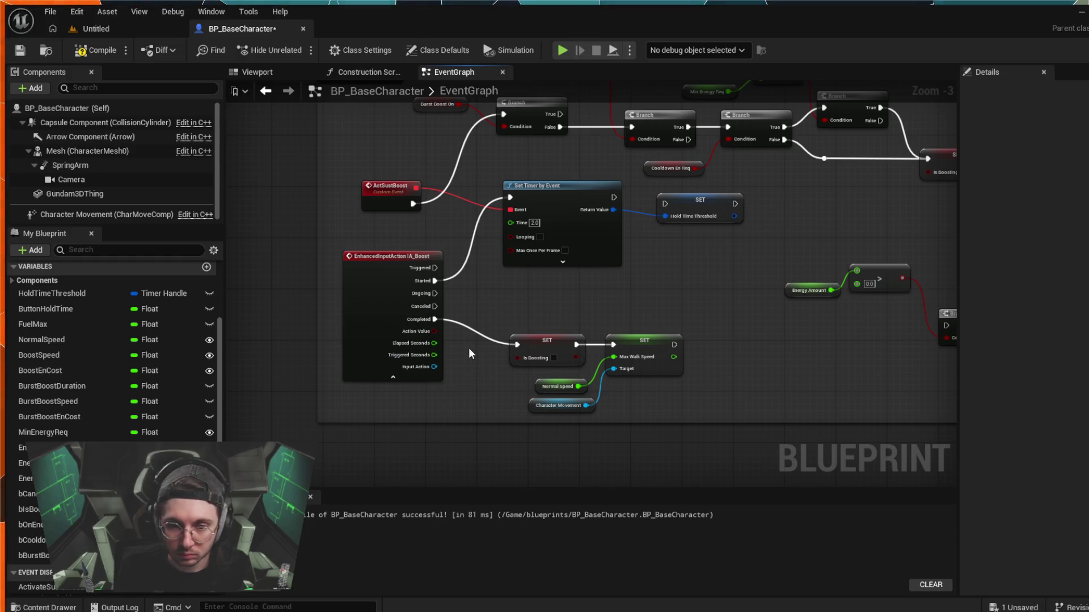
- Unhook Completed from the Is Boosting SET chain and slide that chain right
{"action": "left_click", "coordinate": [477, 333], "text": "alt"}
{"action": "left_click_drag", "start_coordinate": [696, 329], "coordinate": [553, 401]}
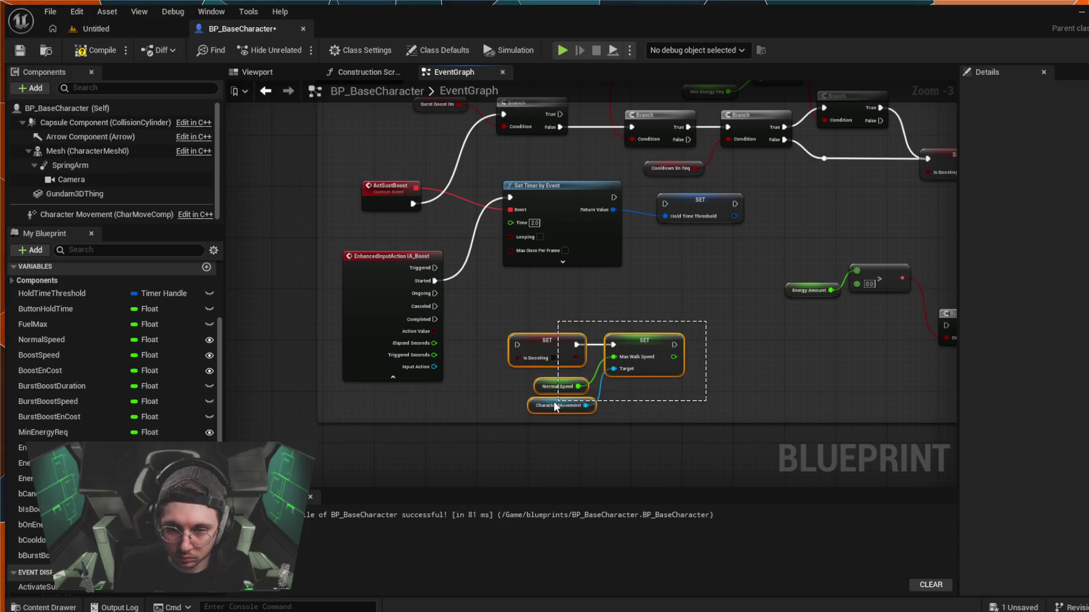
{"action": "left_click", "coordinate": [553, 332]}
{"action": "left_click_drag", "start_coordinate": [508, 321], "coordinate": [686, 414]}
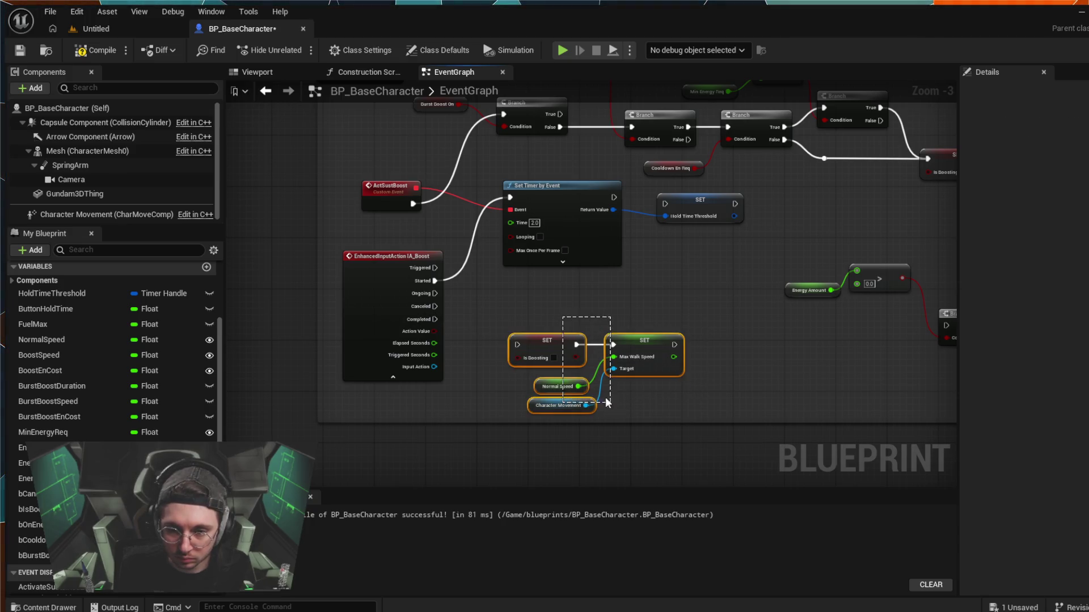
{"action": "left_click_drag", "start_coordinate": [568, 339], "coordinate": [673, 335]}
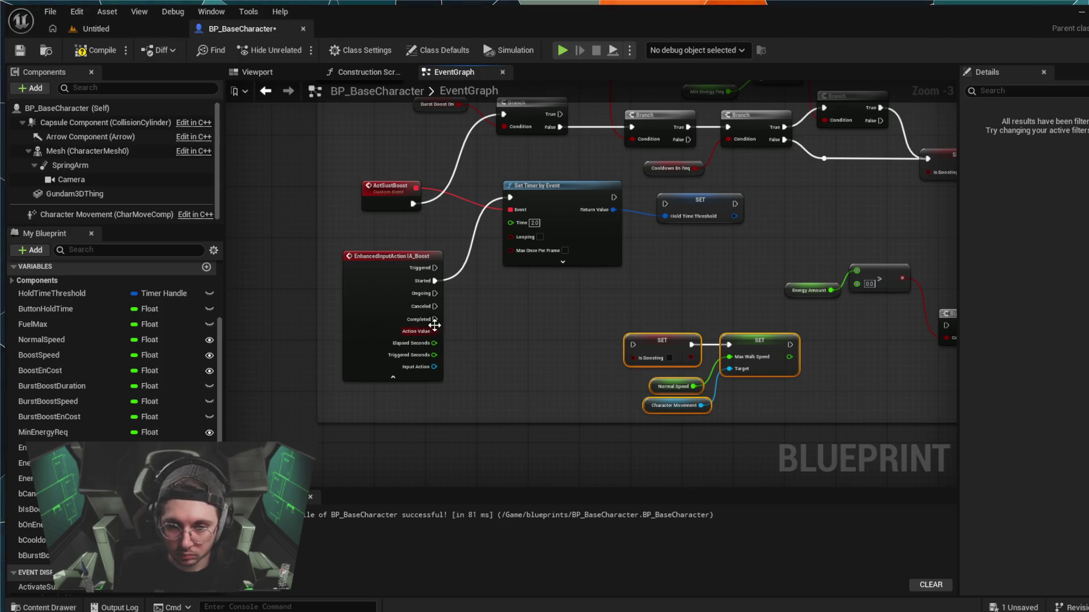
{"action": "left_click_drag", "start_coordinate": [440, 320], "coordinate": [469, 298]}
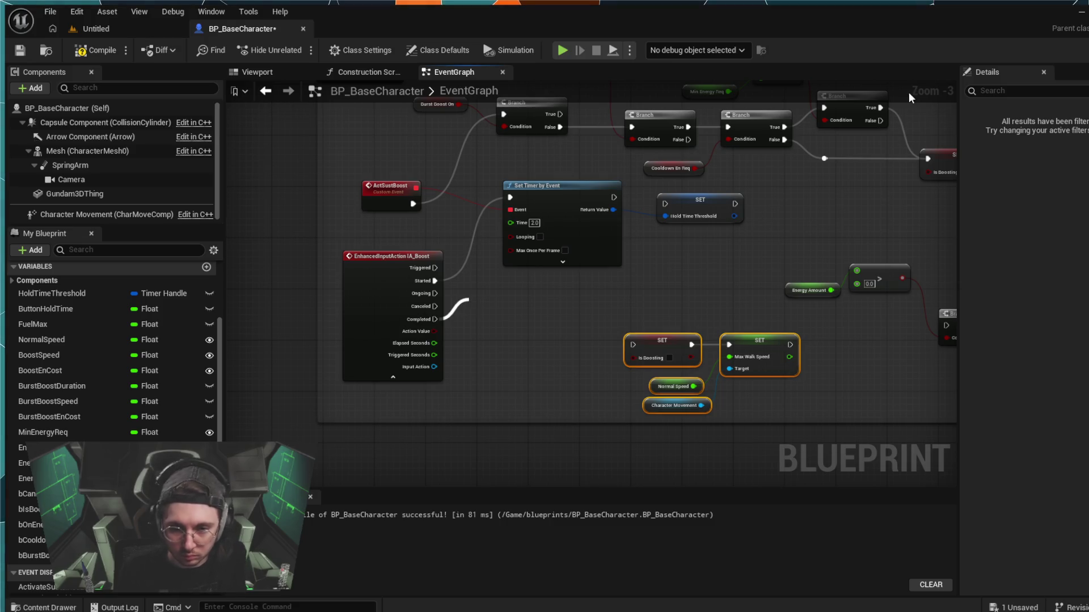
- Add Clear and Invalidate Timer by Handle after Completed, fed by a Hold Time Threshold getter
{"action": "left_click", "coordinate": [556, 359]}
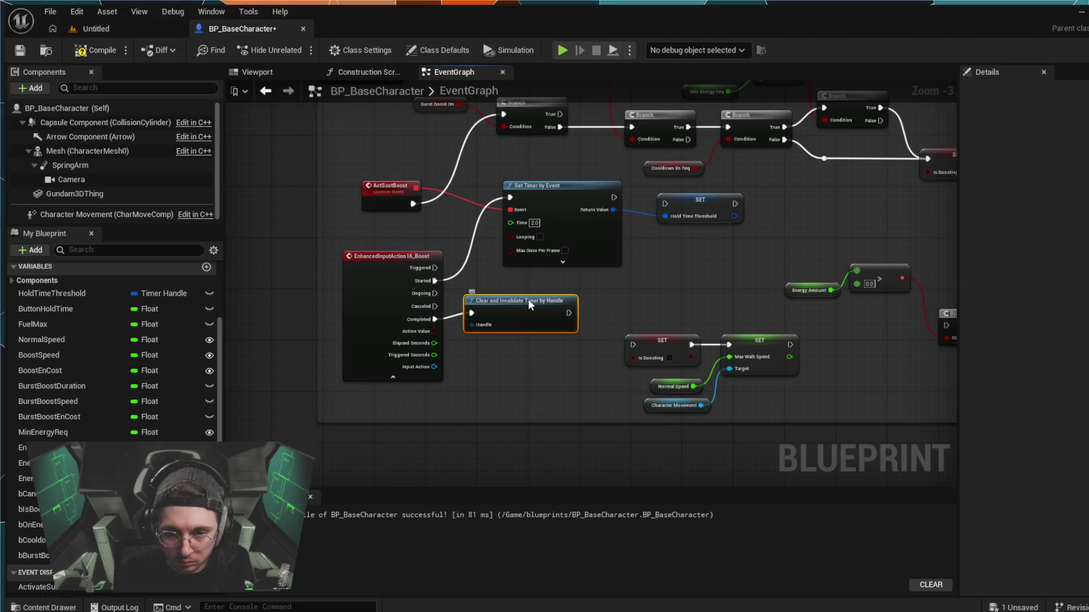
{"action": "left_click_drag", "start_coordinate": [528, 299], "coordinate": [530, 305]}
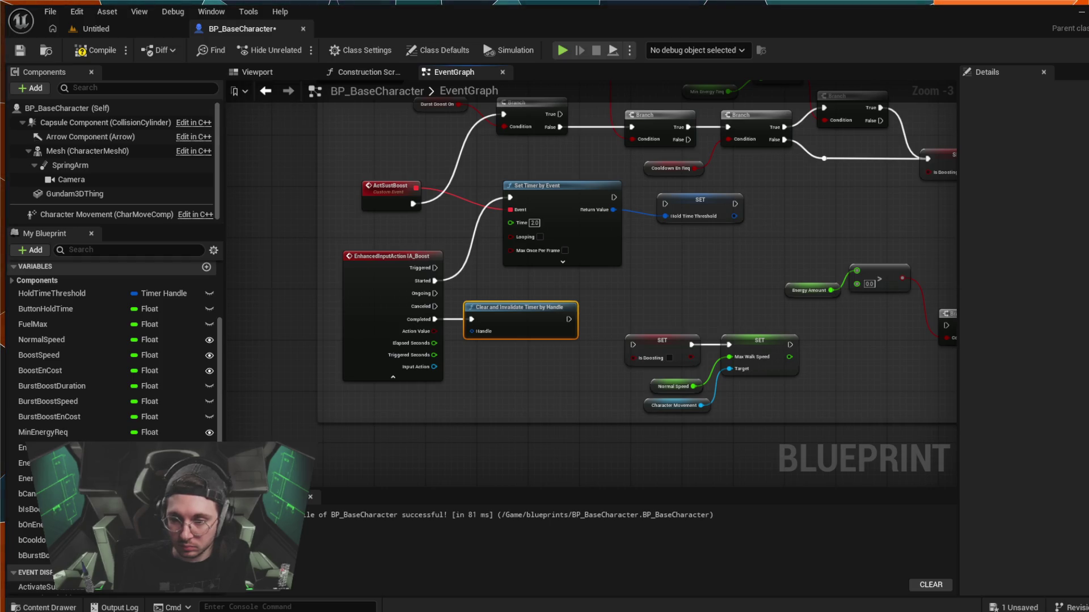
{"action": "left_click", "coordinate": [60, 290]}
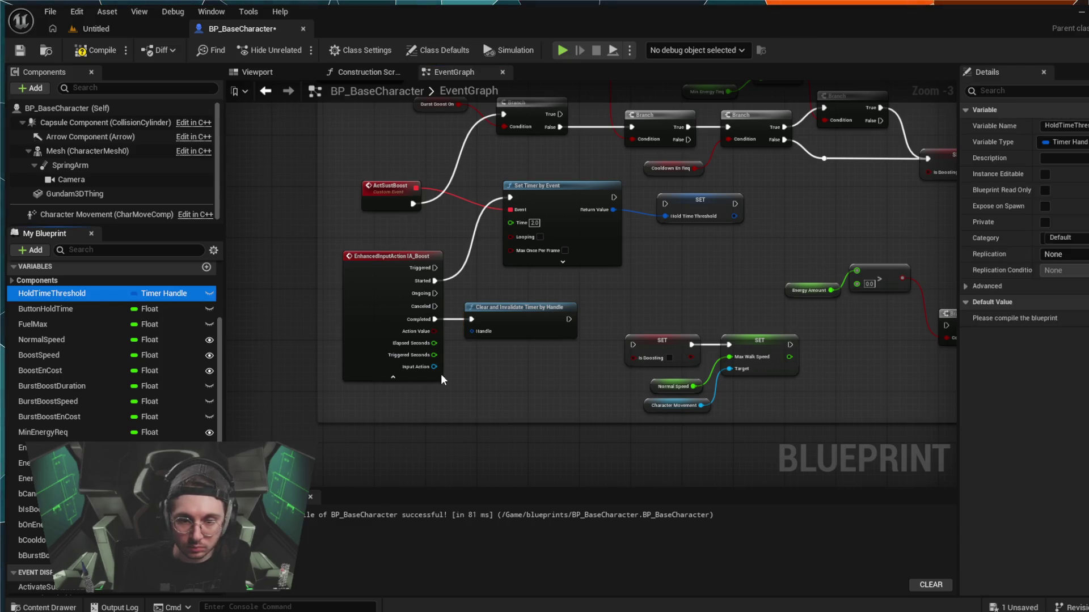
{"action": "mouse_move", "coordinate": [487, 395]}
{"action": "left_mouse_down"}
{"action": "mouse_move", "coordinate": [500, 386]}
{"action": "mouse_move", "coordinate": [516, 417]}
{"action": "mouse_move", "coordinate": [464, 331]}
{"action": "mouse_move", "coordinate": [475, 332]}
{"action": "left_mouse_up"}
{"action": "left_click_drag", "start_coordinate": [491, 392], "coordinate": [400, 392]}
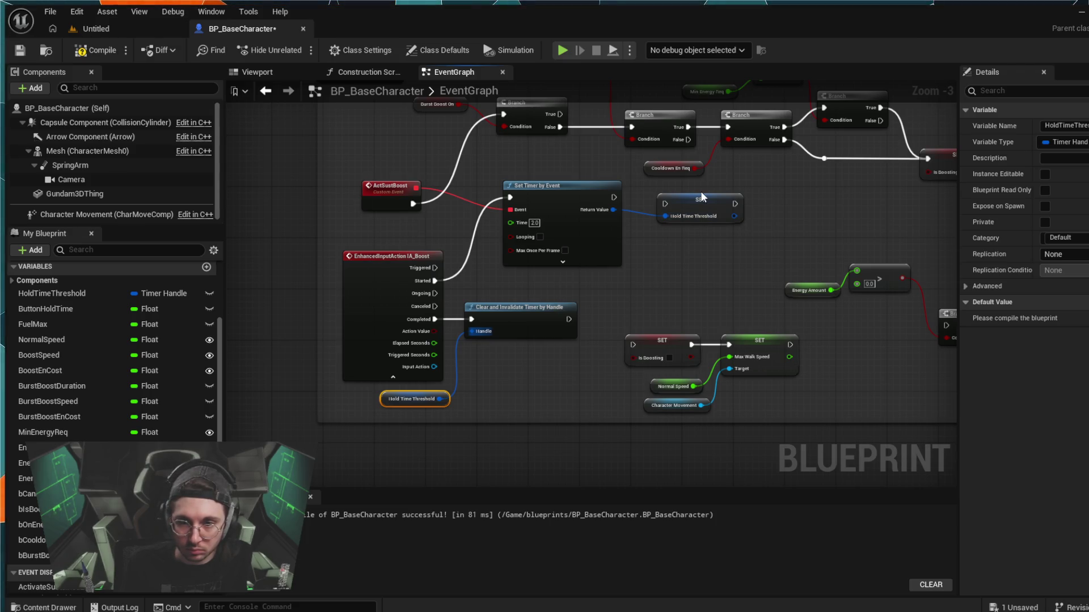
{"action": "left_click_drag", "start_coordinate": [701, 196], "coordinate": [687, 187]}
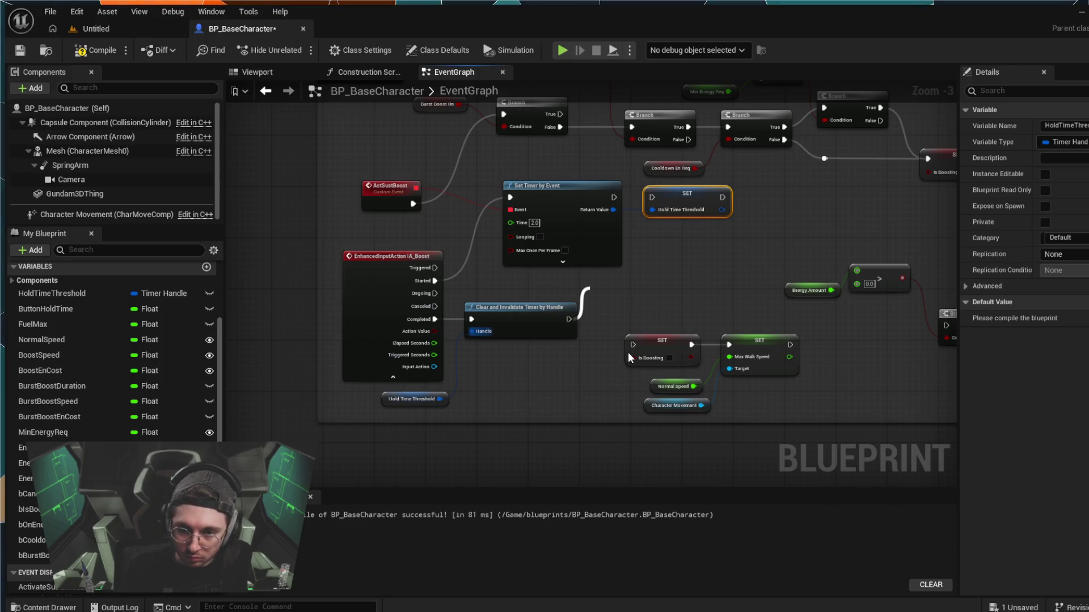
- Add a Branch node after Clear and Invalidate Timer by Handle
{"action": "left_click", "coordinate": [590, 286]}
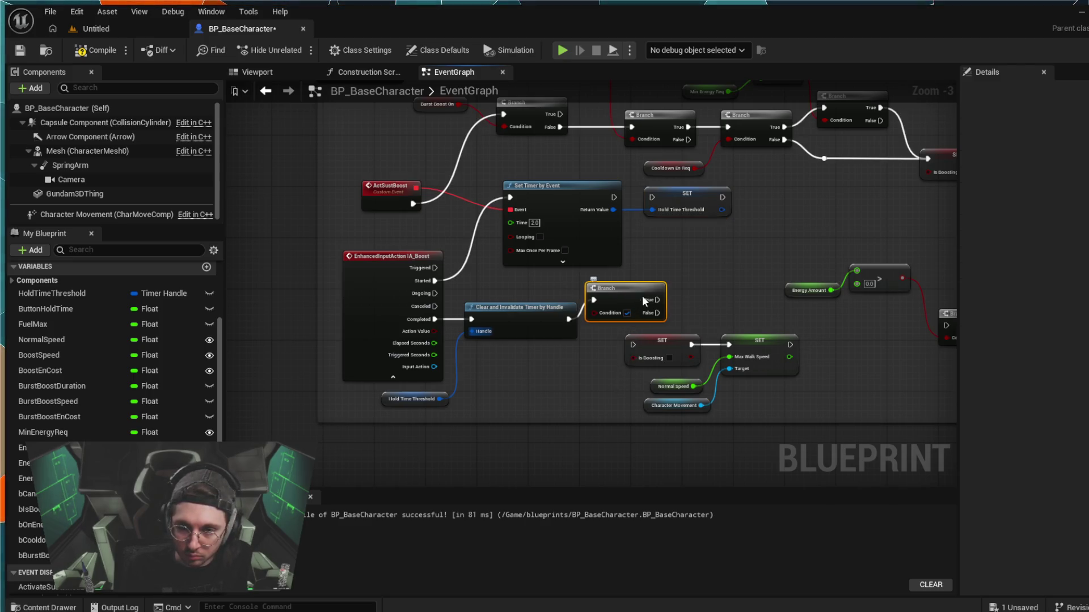
{"action": "left_click", "coordinate": [527, 309]}
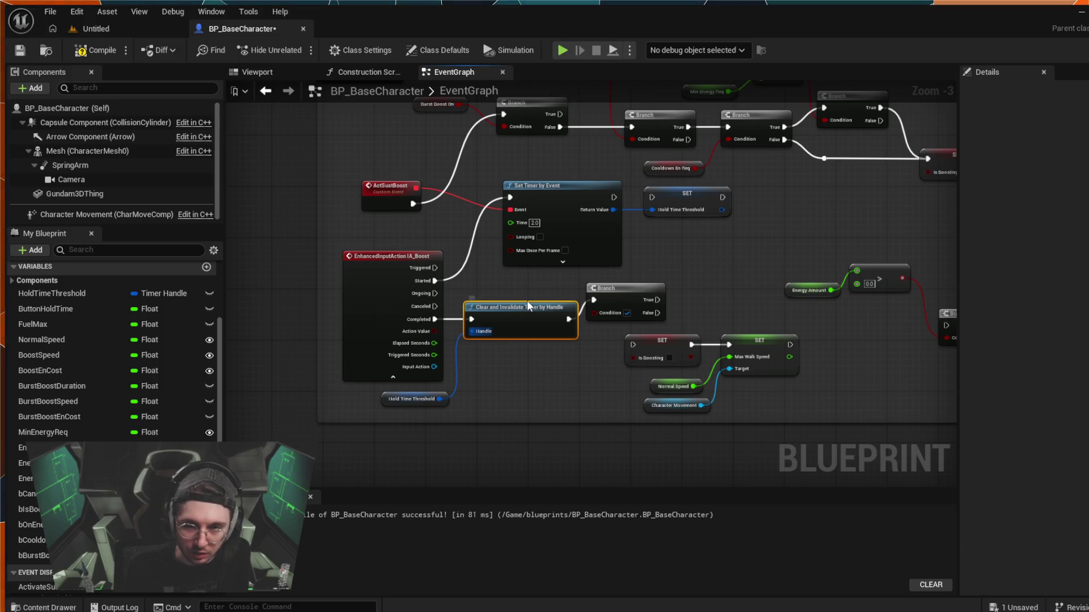
{"action": "left_click", "coordinate": [533, 358]}
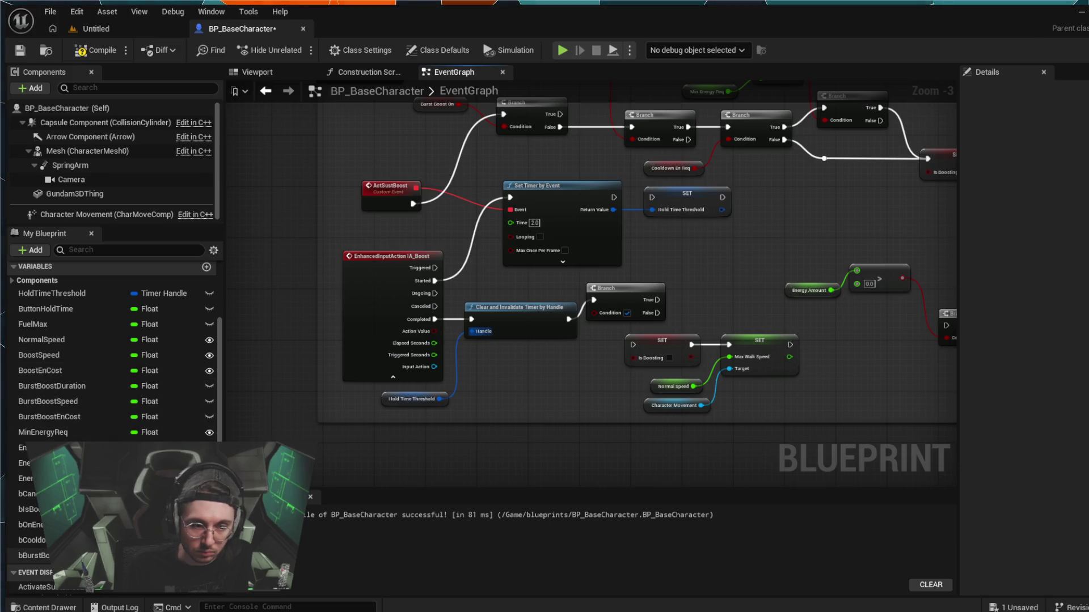
- Feed an Is Boosting getter into the Branch Condition and pull a wire from True
{"action": "scroll", "coordinate": [114, 352], "scroll_direction": "down", "scroll_amount": 1}
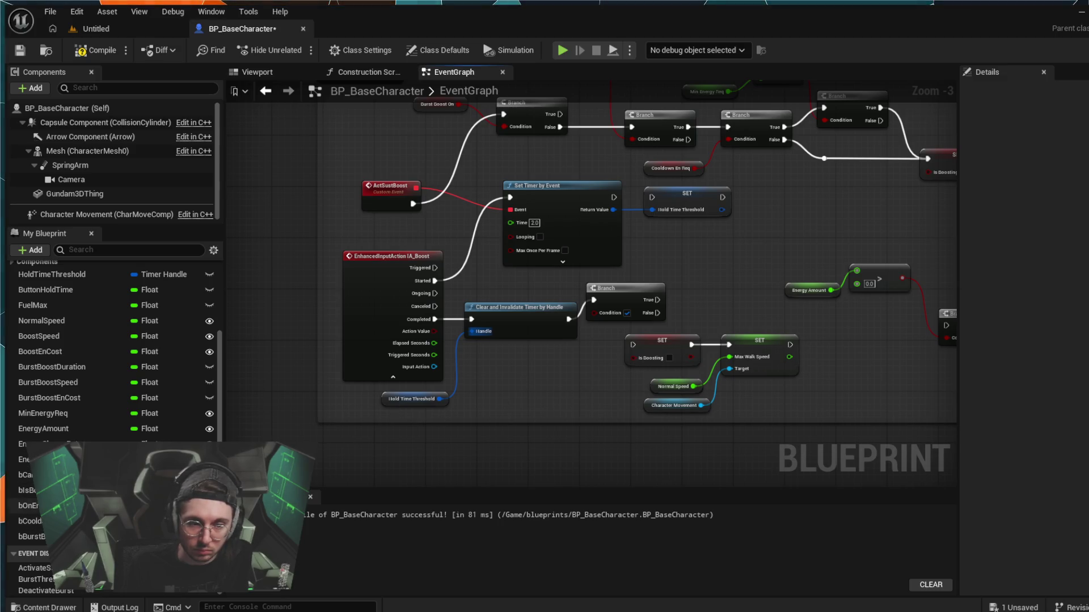
{"action": "left_click", "coordinate": [113, 489]}
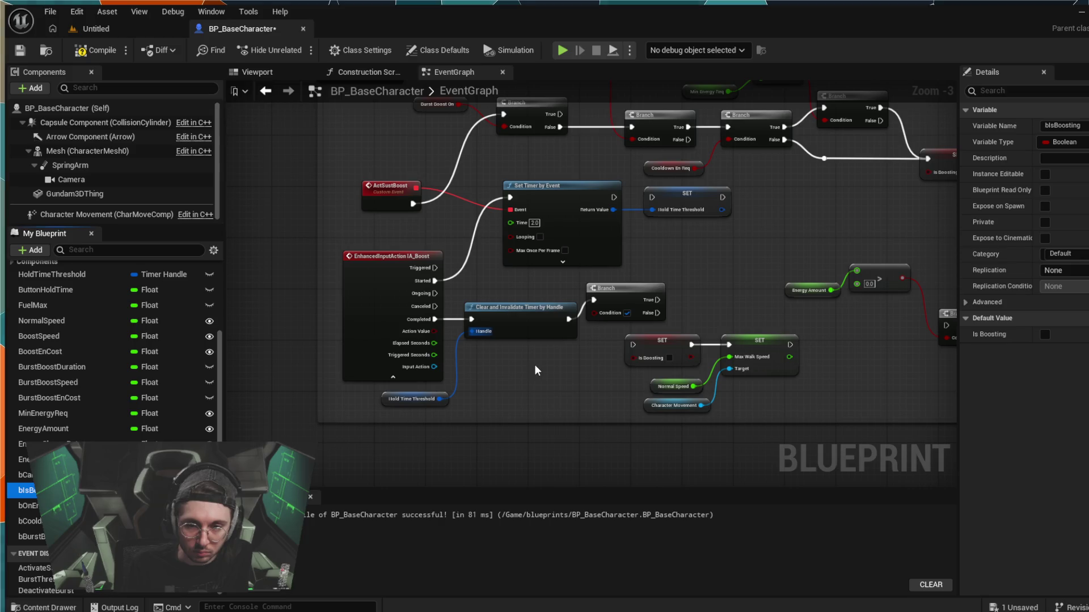
{"action": "left_click_drag", "start_coordinate": [580, 392], "coordinate": [593, 314]}
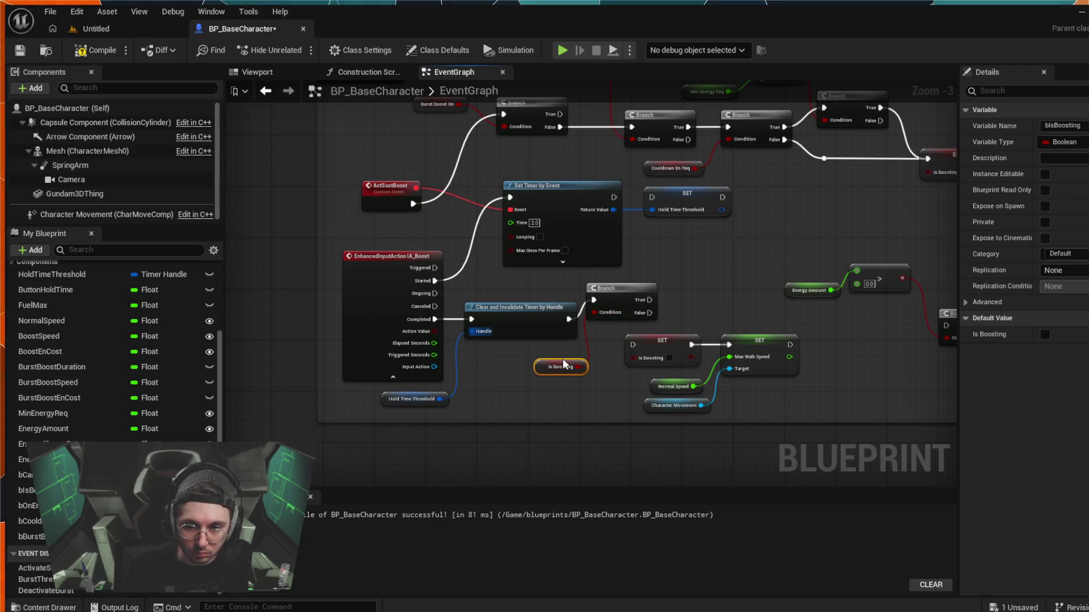
{"action": "left_click_drag", "start_coordinate": [562, 359], "coordinate": [546, 359]}
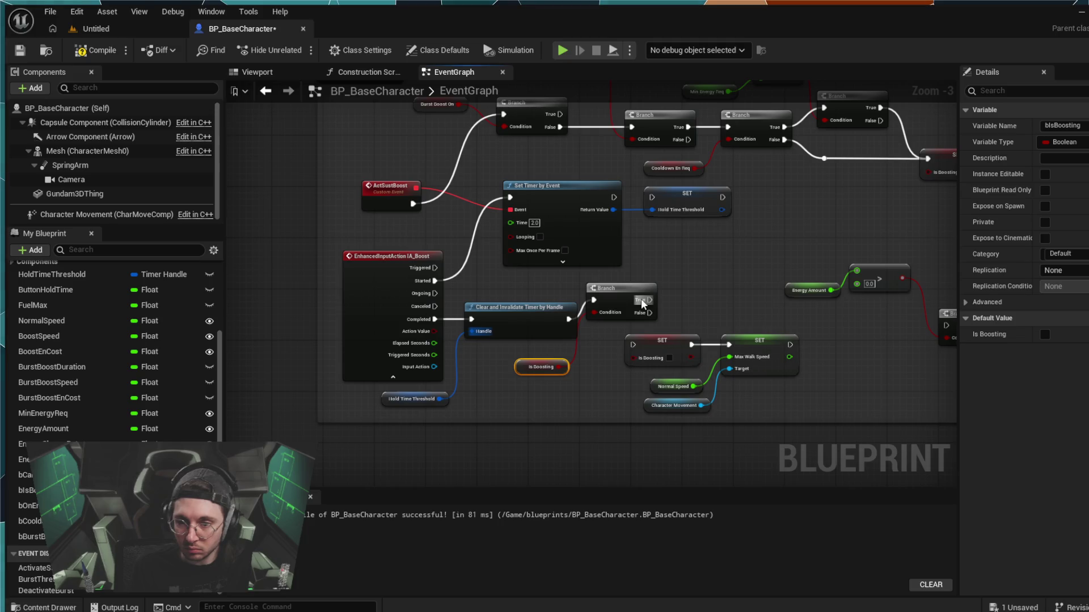
{"action": "mouse_move", "coordinate": [650, 299]}
{"action": "left_mouse_down"}
{"action": "mouse_move", "coordinate": [672, 263]}
{"action": "mouse_move", "coordinate": [730, 243]}
{"action": "left_mouse_up"}
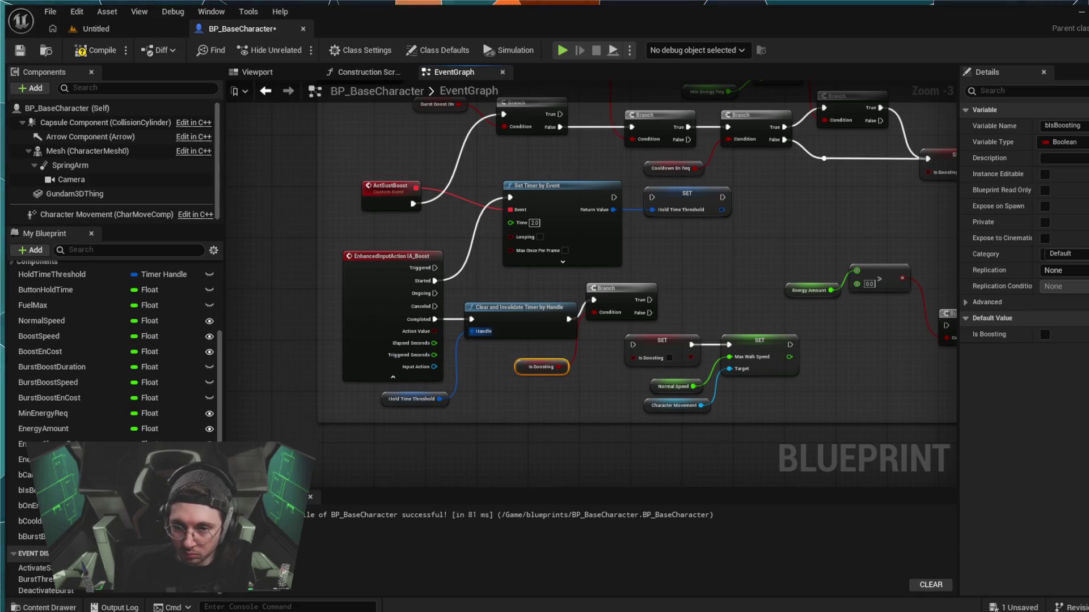
{"action": "left_click_drag", "start_coordinate": [720, 340], "coordinate": [662, 298]}
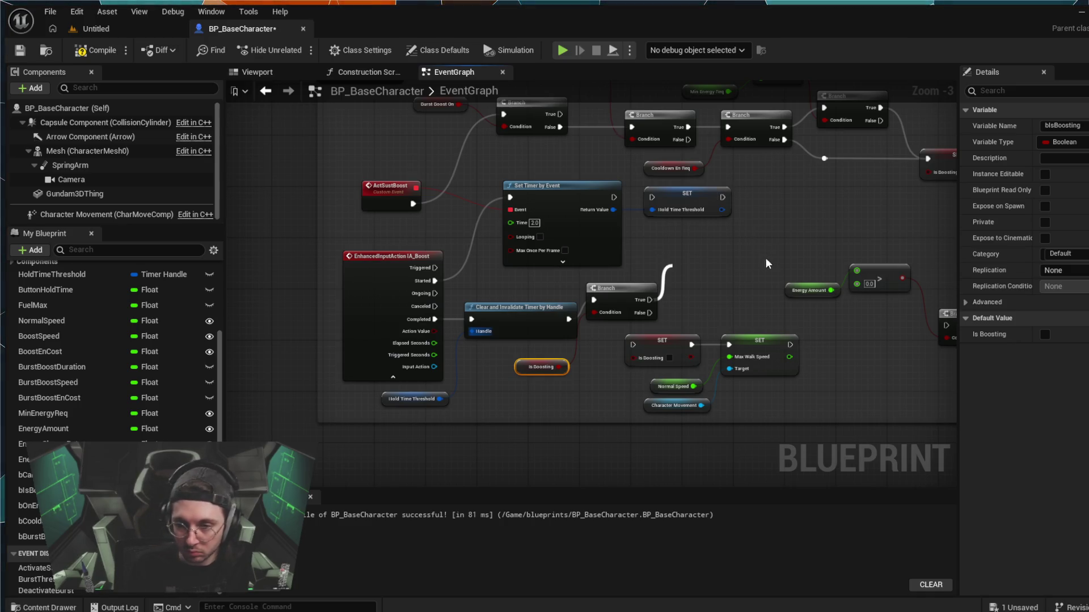
- Add SET Is Boosting on True, chained to a SET Max Walk Speed node
{"action": "left_click", "coordinate": [747, 325]}
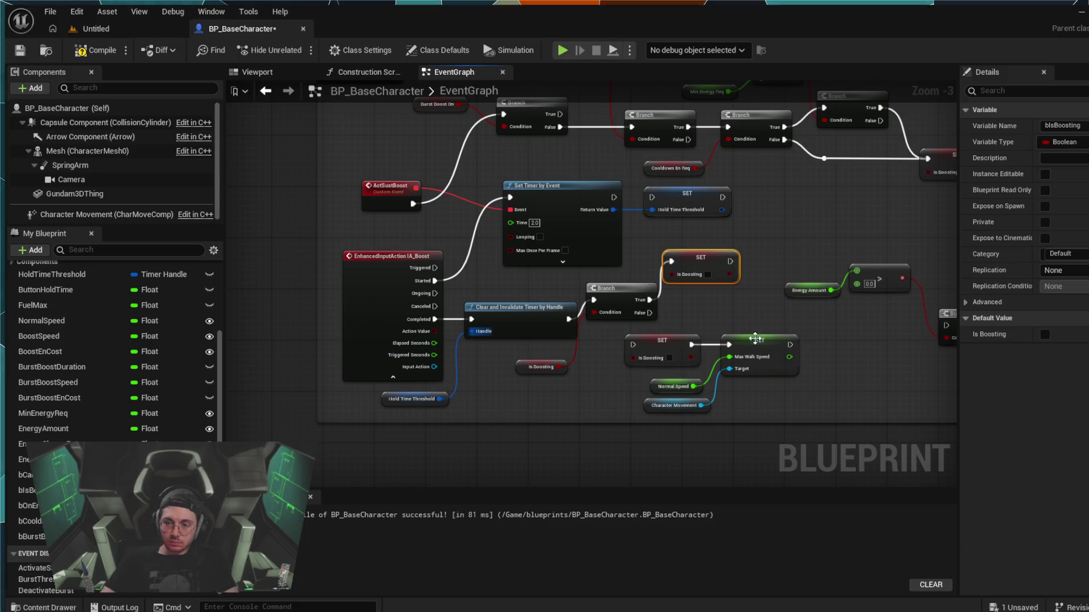
{"action": "mouse_move", "coordinate": [649, 312]}
{"action": "left_mouse_down"}
{"action": "mouse_move", "coordinate": [676, 317]}
{"action": "mouse_move", "coordinate": [712, 294]}
{"action": "left_mouse_up"}
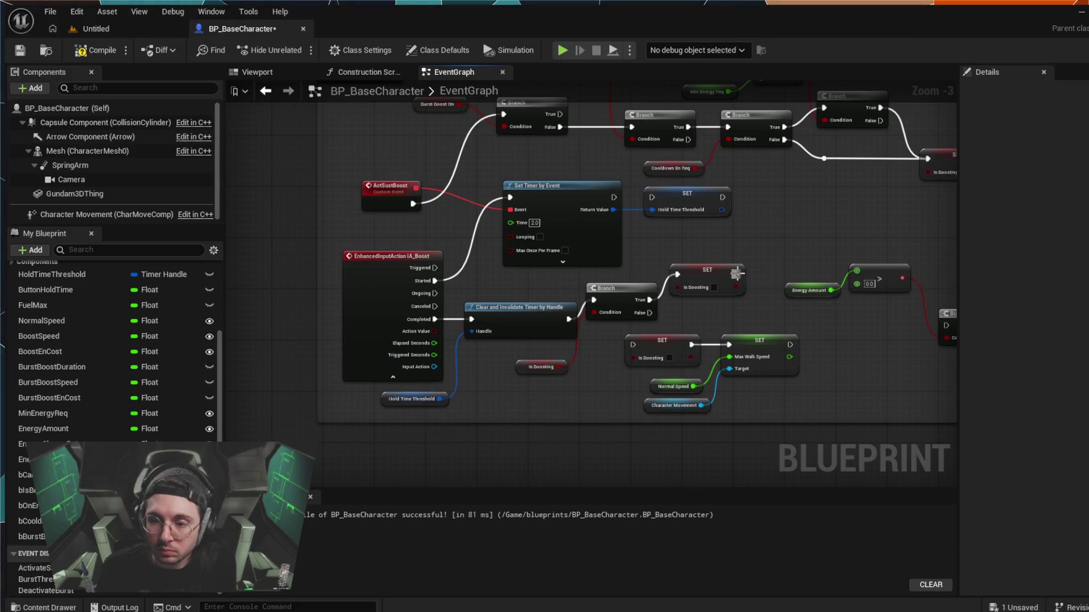
{"action": "left_click_drag", "start_coordinate": [736, 274], "coordinate": [740, 275]}
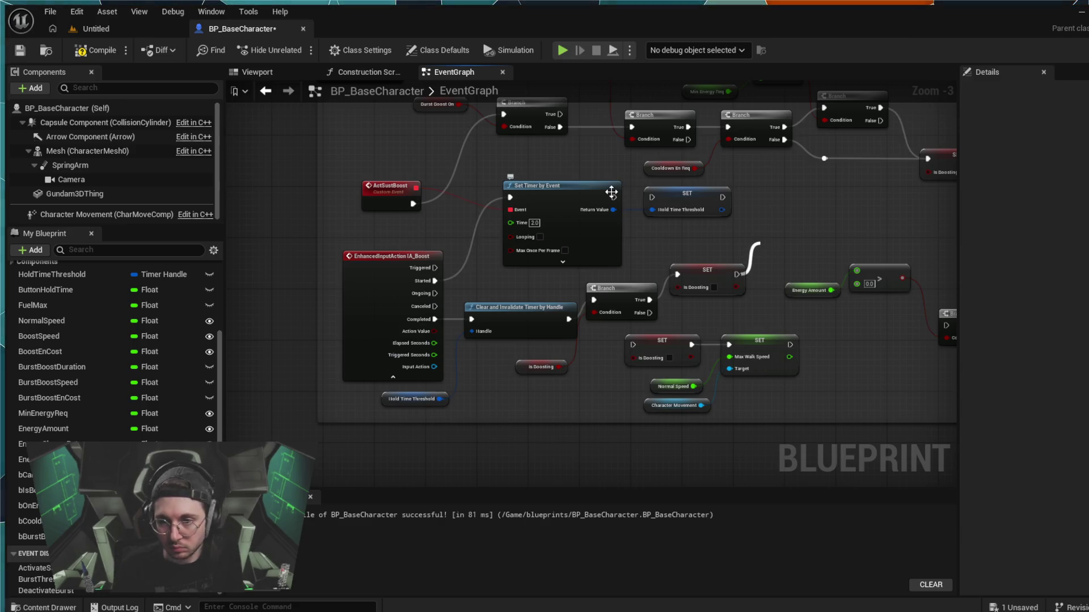
{"action": "key", "text": "ctrl+v"}
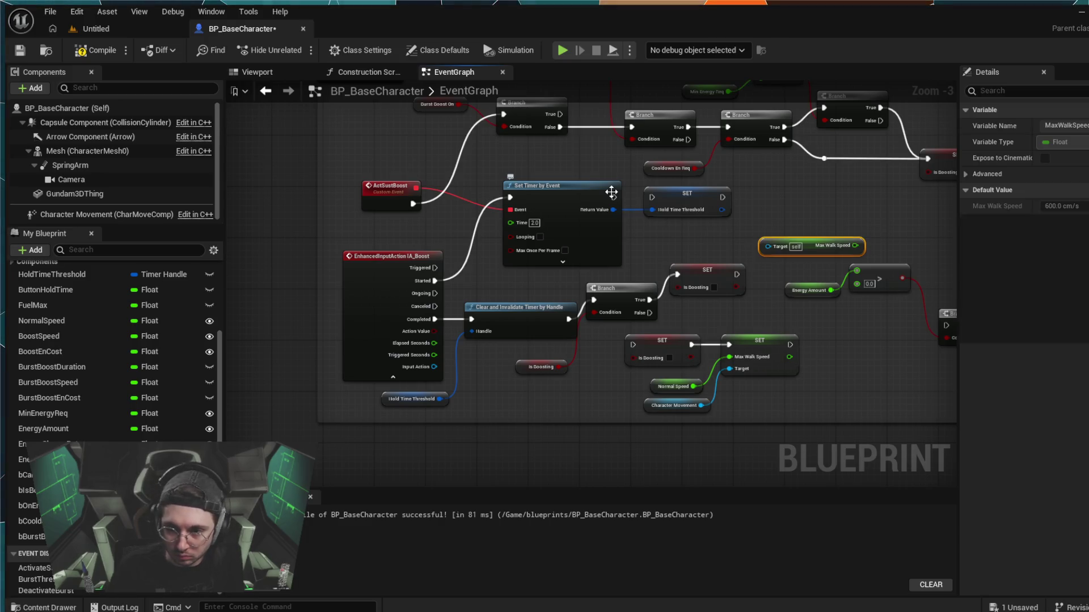
{"action": "key", "text": "Delete"}
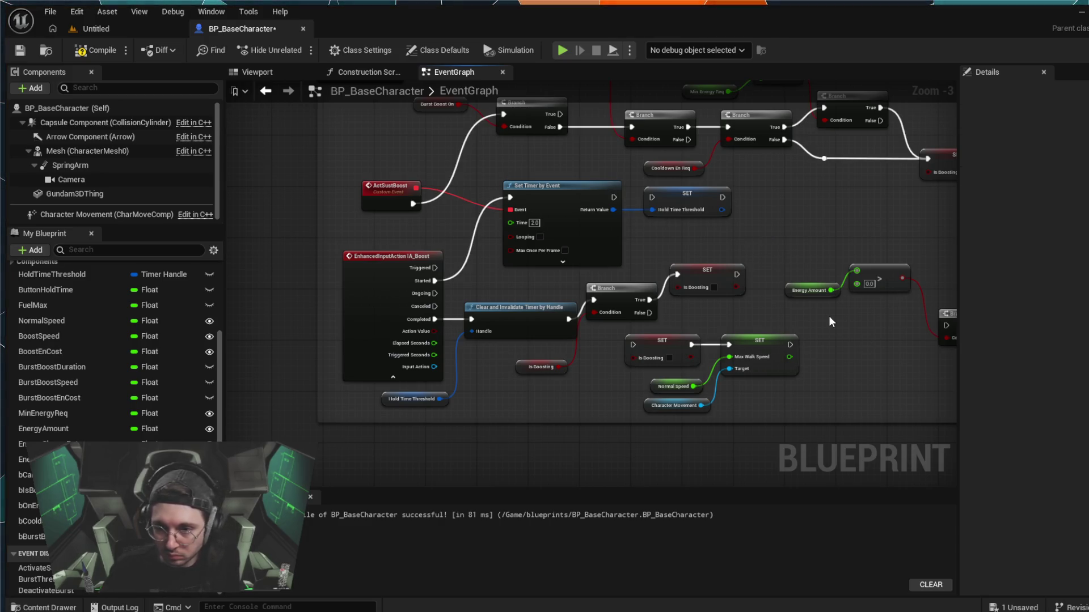
{"action": "mouse_move", "coordinate": [737, 274]}
{"action": "left_mouse_down"}
{"action": "mouse_move", "coordinate": [754, 250]}
{"action": "mouse_move", "coordinate": [745, 239]}
{"action": "mouse_move", "coordinate": [787, 222]}
{"action": "left_mouse_up"}
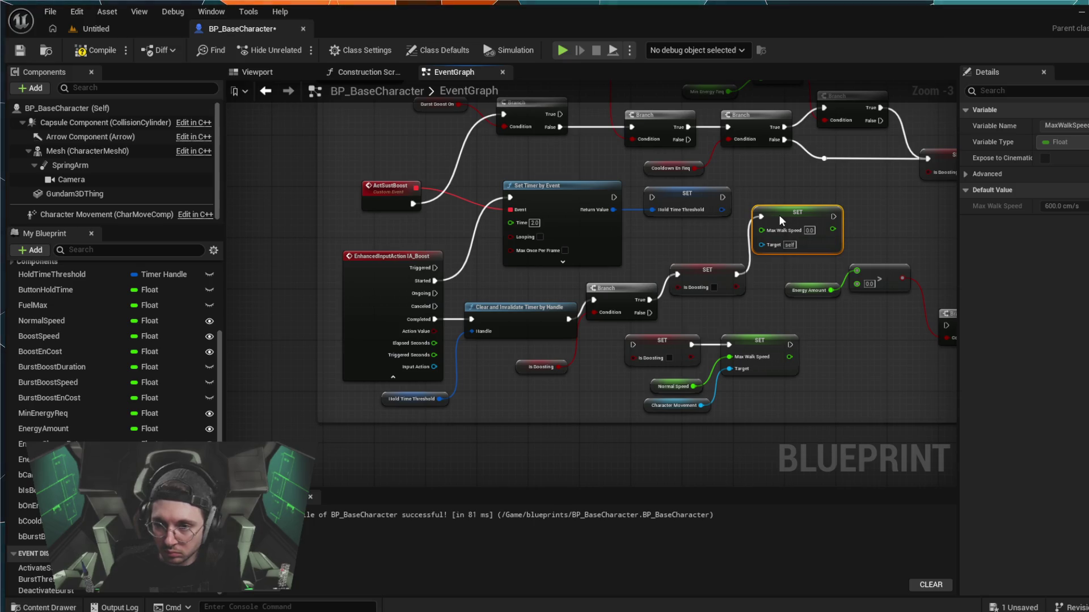
- Paste a Character Movement getter as the Max Walk Speed Target and tidy the nodes
{"action": "left_click", "coordinate": [662, 404]}
{"action": "key", "text": "ctrl+c"}
{"action": "key", "text": "ctrl+v"}
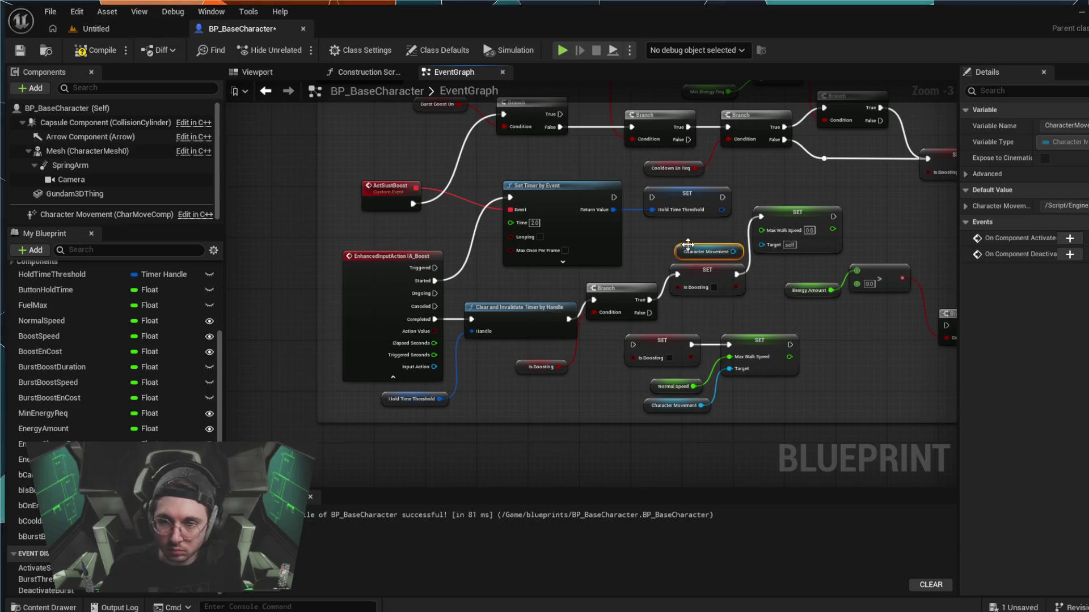
{"action": "mouse_move", "coordinate": [714, 245]}
{"action": "left_mouse_down"}
{"action": "mouse_move", "coordinate": [761, 244]}
{"action": "mouse_move", "coordinate": [723, 237]}
{"action": "mouse_move", "coordinate": [722, 316]}
{"action": "left_mouse_up"}
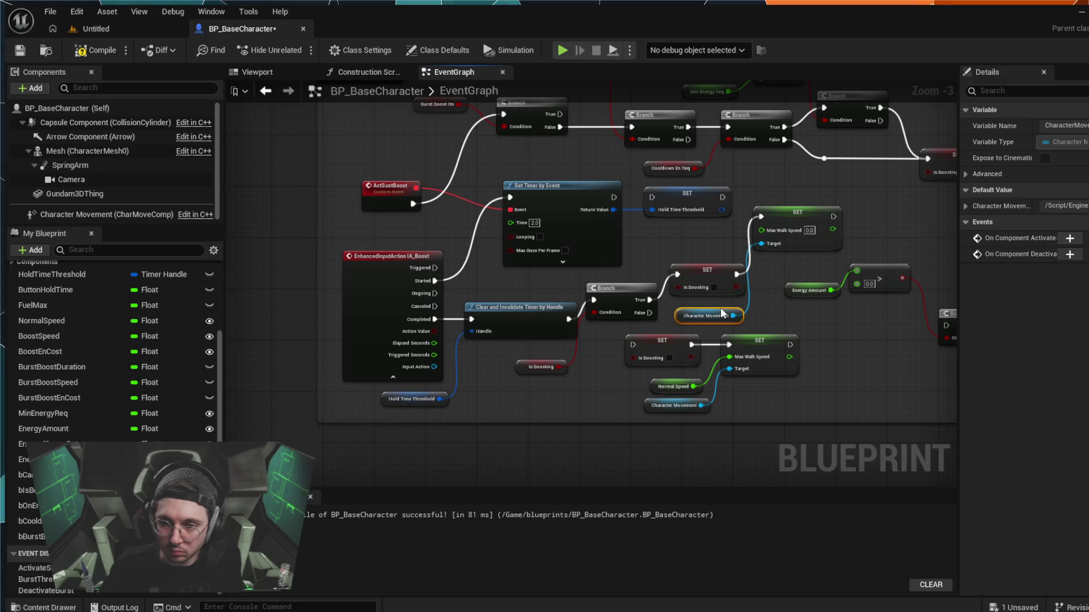
{"action": "left_click", "coordinate": [739, 289], "text": "ctrl"}
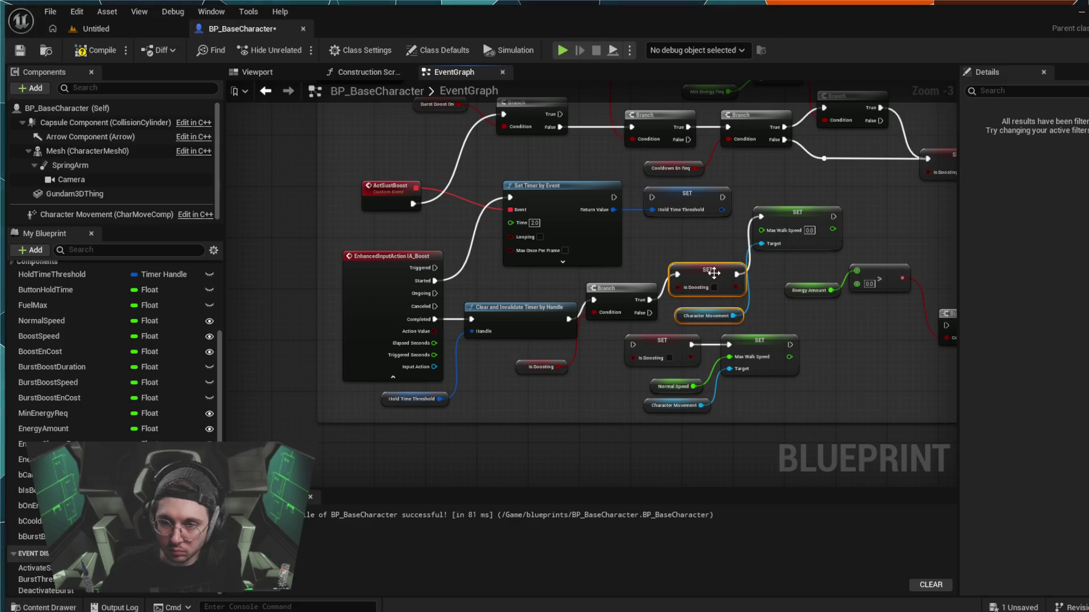
{"action": "mouse_move", "coordinate": [712, 266]}
{"action": "left_mouse_down"}
{"action": "mouse_move", "coordinate": [703, 240]}
{"action": "mouse_move", "coordinate": [713, 241]}
{"action": "left_mouse_up"}
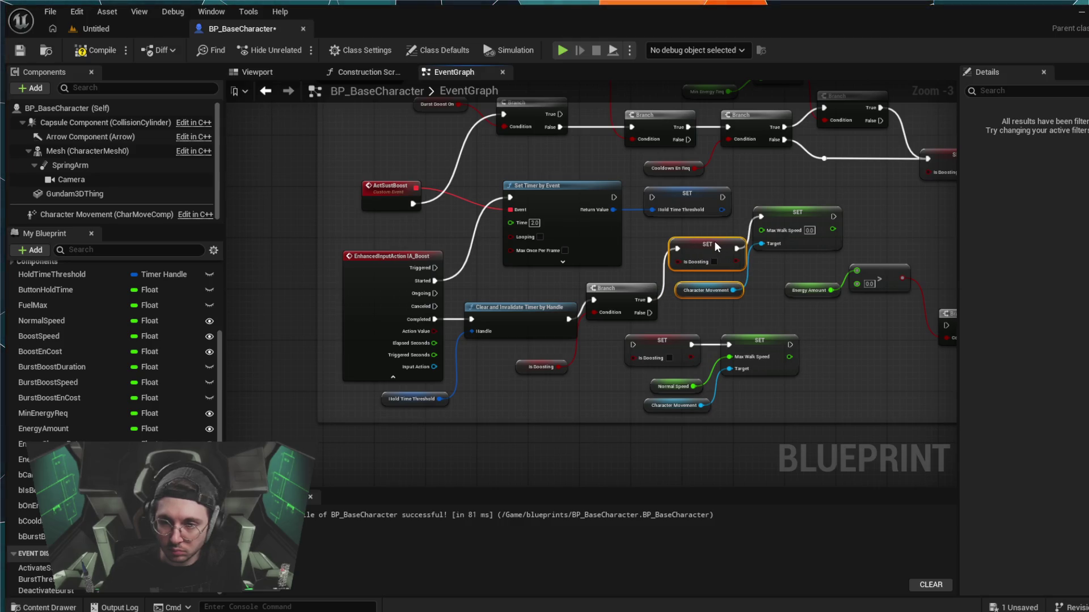
{"action": "left_click_drag", "start_coordinate": [786, 215], "coordinate": [791, 215]}
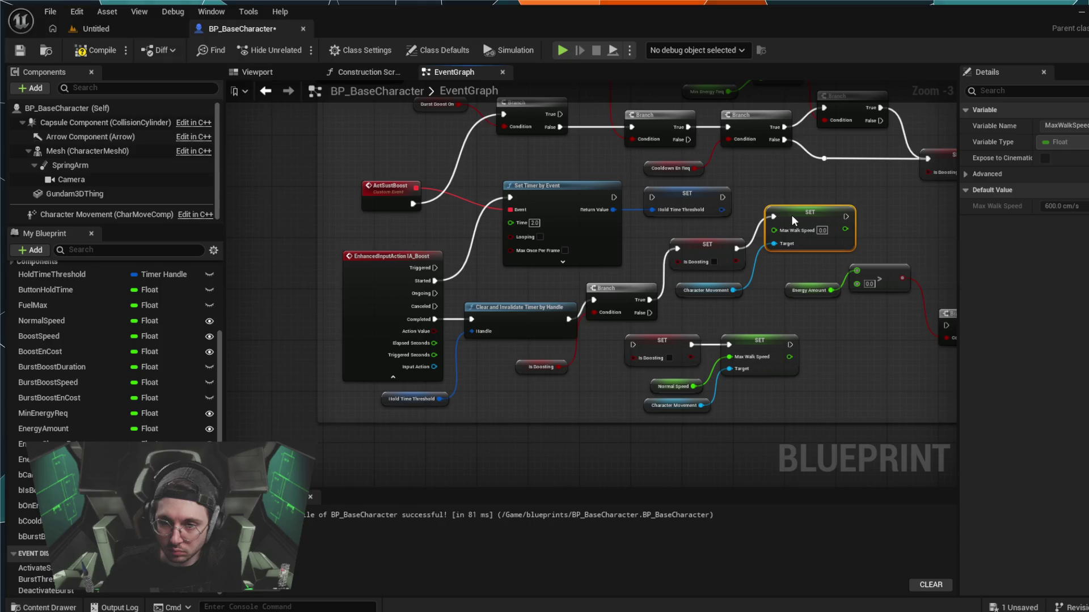
{"action": "left_click", "coordinate": [750, 322]}
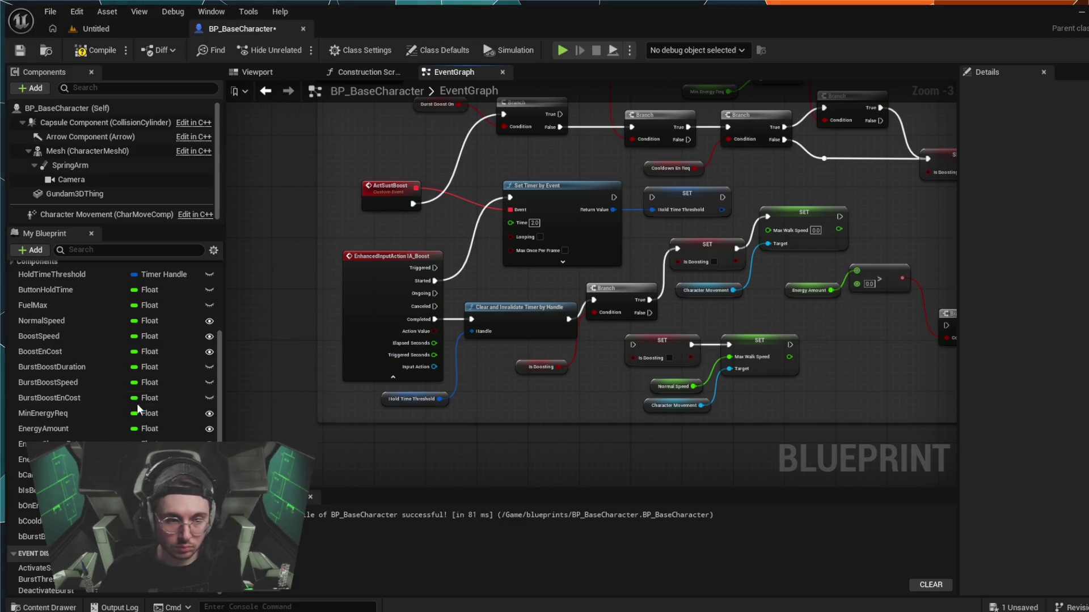
- Place a Normal Speed getter above Is Boosting and realign the release Branch with its following nodes
{"action": "left_click", "coordinate": [73, 321]}
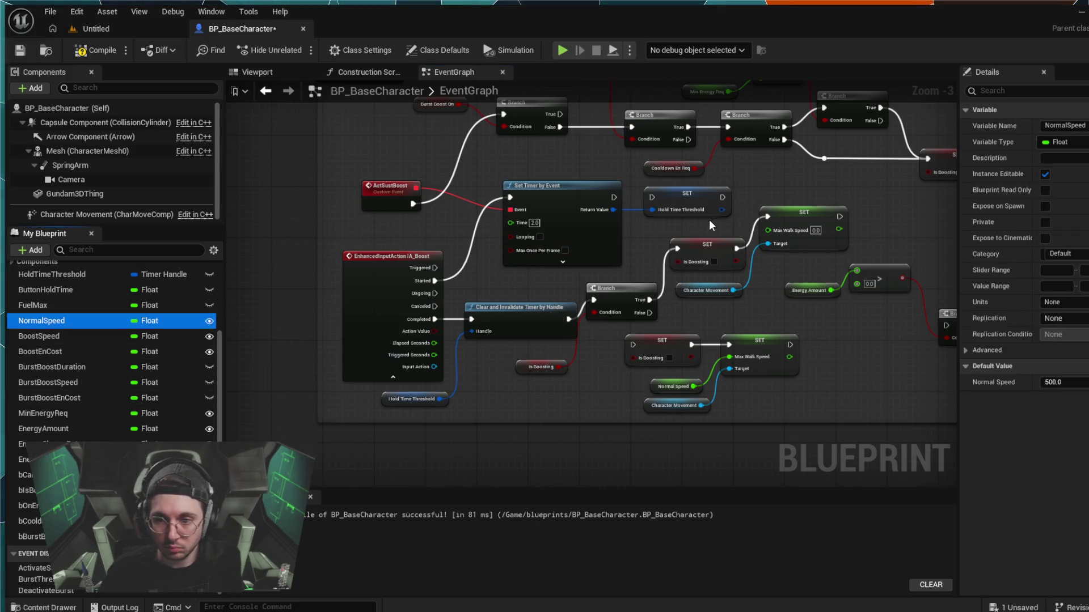
{"action": "left_click_drag", "start_coordinate": [42, 321], "coordinate": [707, 227]}
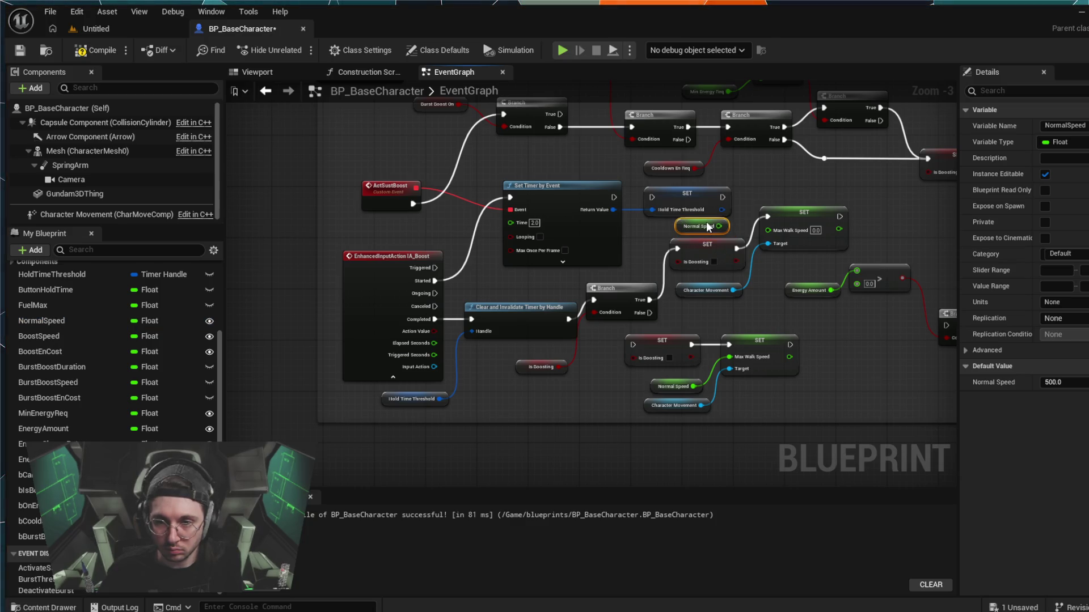
{"action": "left_click_drag", "start_coordinate": [717, 333], "coordinate": [703, 225]}
{"action": "left_click_drag", "start_coordinate": [672, 335], "coordinate": [637, 294]}
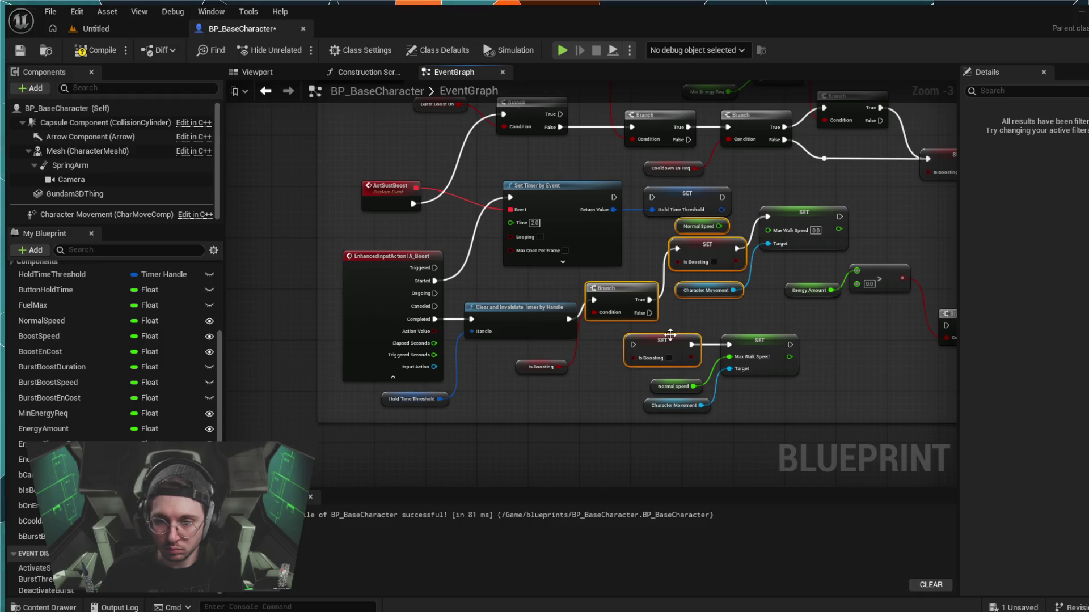
{"action": "left_click_drag", "start_coordinate": [625, 287], "coordinate": [631, 293]}
{"action": "left_click_drag", "start_coordinate": [699, 244], "coordinate": [693, 244]}
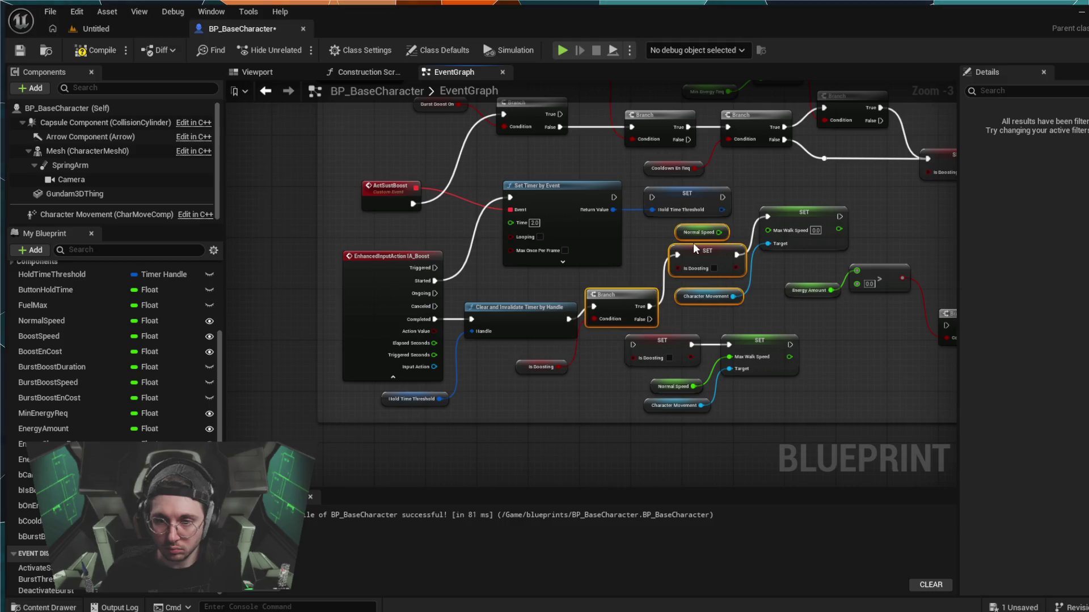
{"action": "left_click", "coordinate": [636, 274]}
{"action": "left_click_drag", "start_coordinate": [631, 296], "coordinate": [636, 295]}
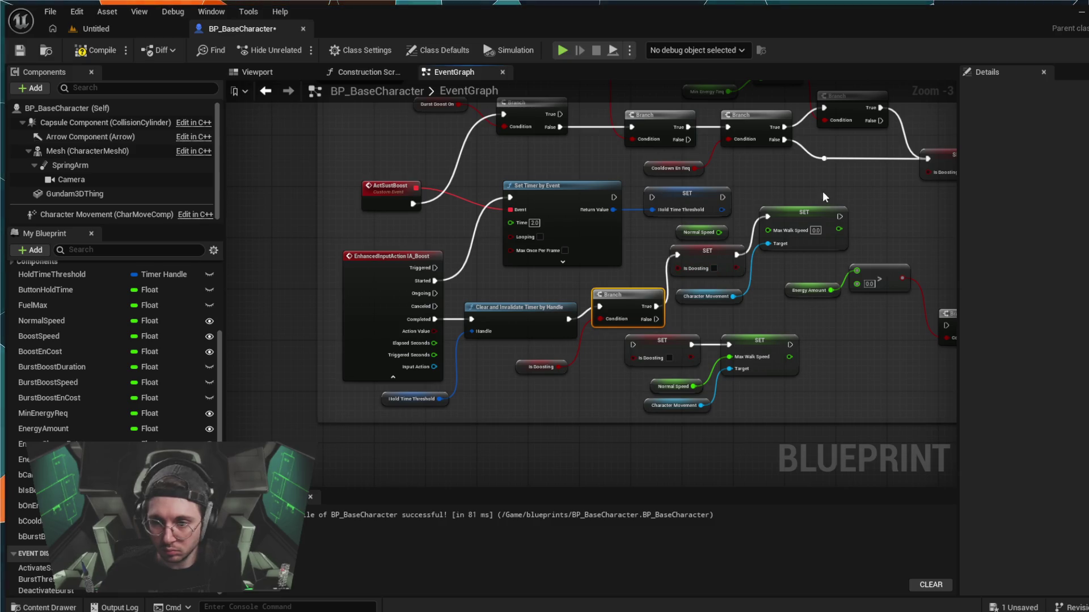
- Nudge both set nodes, Is Boosting and the Character Movement getter into alignment
{"action": "mouse_move", "coordinate": [788, 196]}
{"action": "left_mouse_down"}
{"action": "mouse_move", "coordinate": [737, 274]}
{"action": "mouse_move", "coordinate": [742, 300]}
{"action": "mouse_move", "coordinate": [715, 297]}
{"action": "left_mouse_up"}
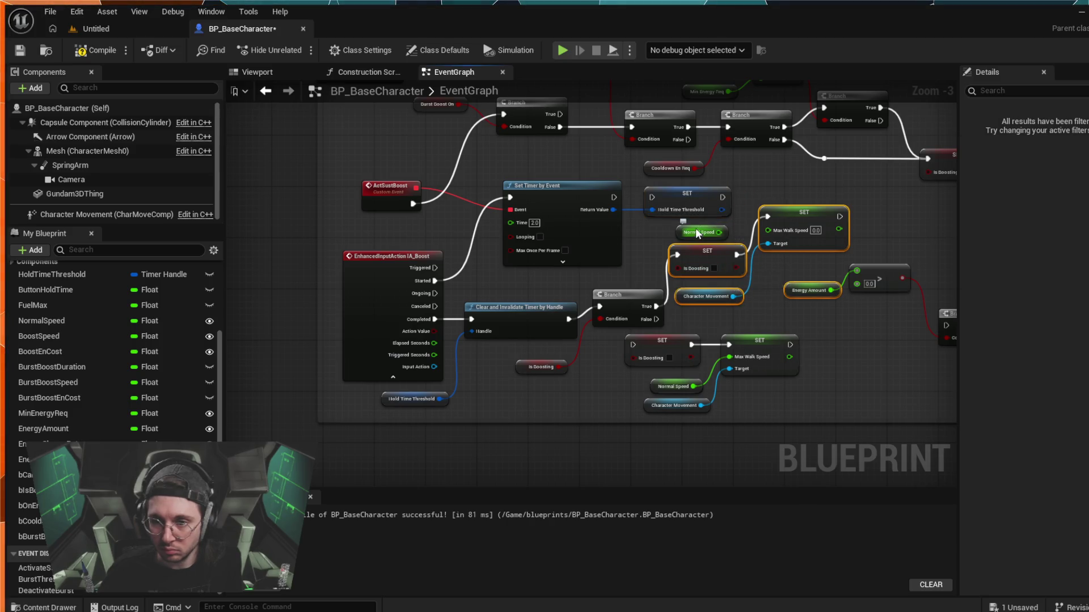
{"action": "left_click_drag", "start_coordinate": [796, 206], "coordinate": [801, 206]}
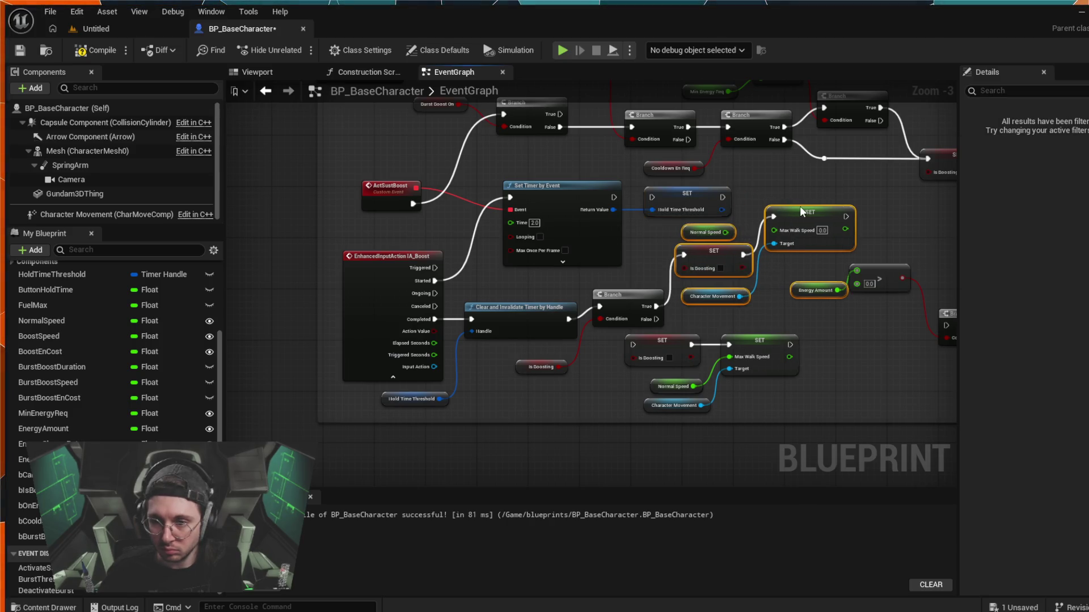
{"action": "left_click", "coordinate": [756, 314]}
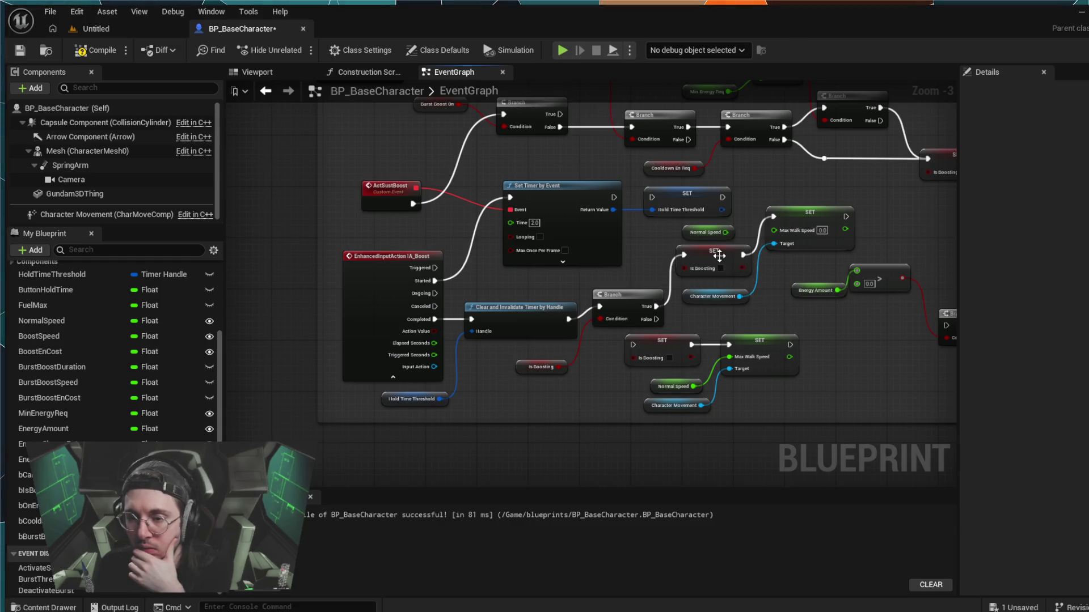
{"action": "left_click", "coordinate": [720, 255]}
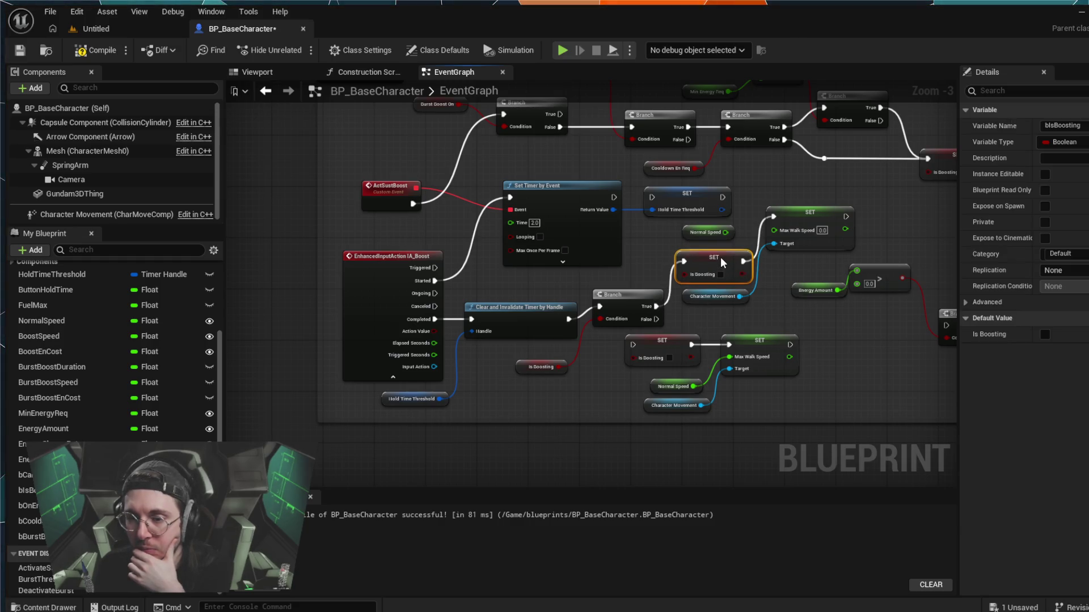
{"action": "left_click_drag", "start_coordinate": [720, 257], "coordinate": [720, 262]}
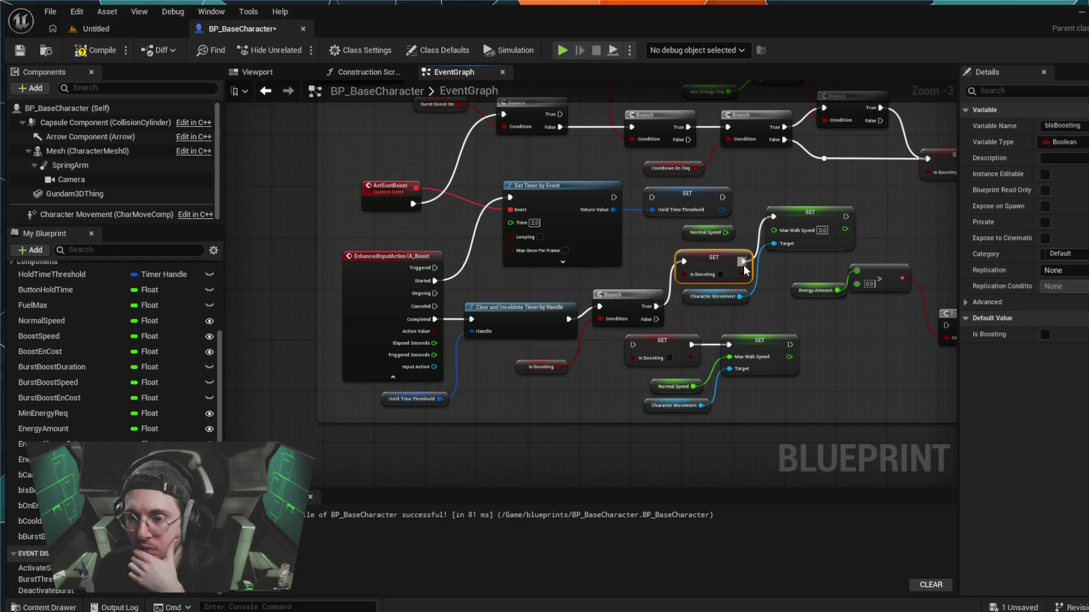
{"action": "left_click", "coordinate": [727, 305]}
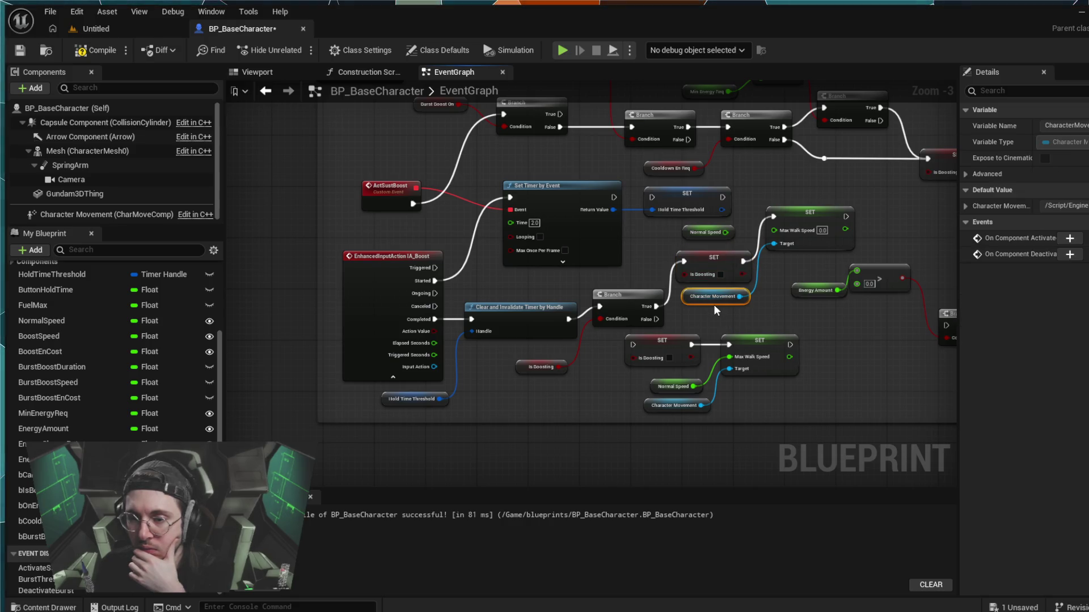
{"action": "left_click_drag", "start_coordinate": [712, 304], "coordinate": [713, 307]}
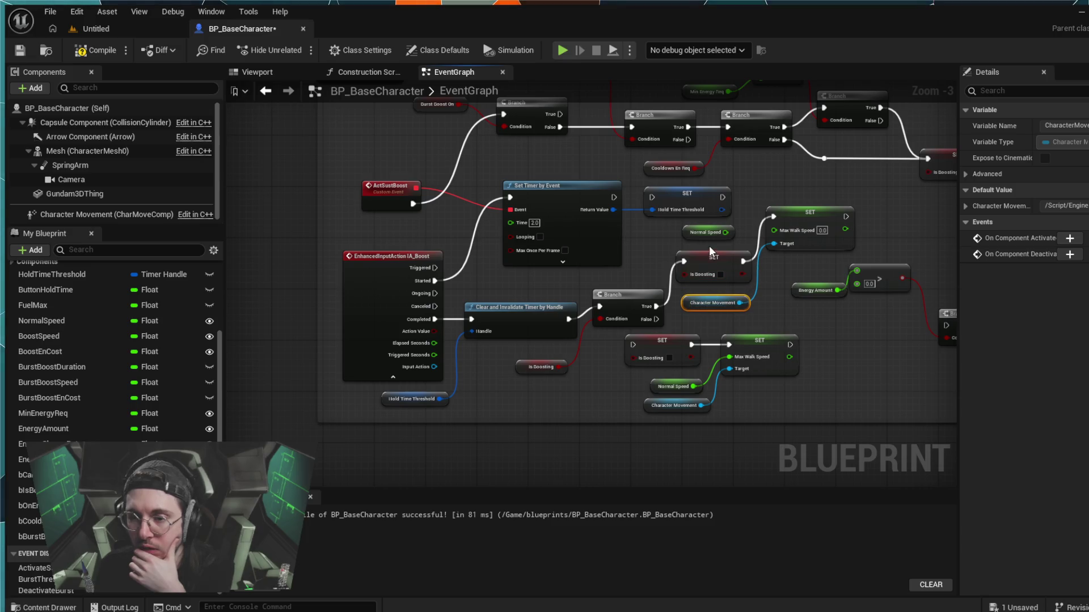
{"action": "left_click", "coordinate": [643, 240]}
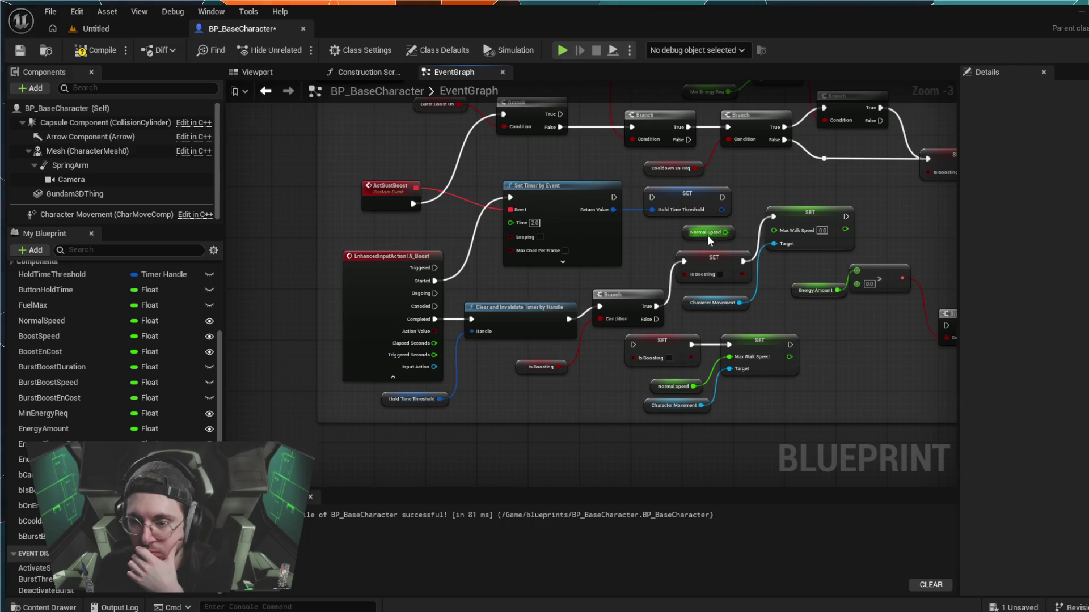
- Wire Normal Speed into Max Walk Speed and move Is Boosting and Character Movement up
{"action": "left_click_drag", "start_coordinate": [725, 232], "coordinate": [774, 230]}
{"action": "left_click_drag", "start_coordinate": [723, 258], "coordinate": [723, 251]}
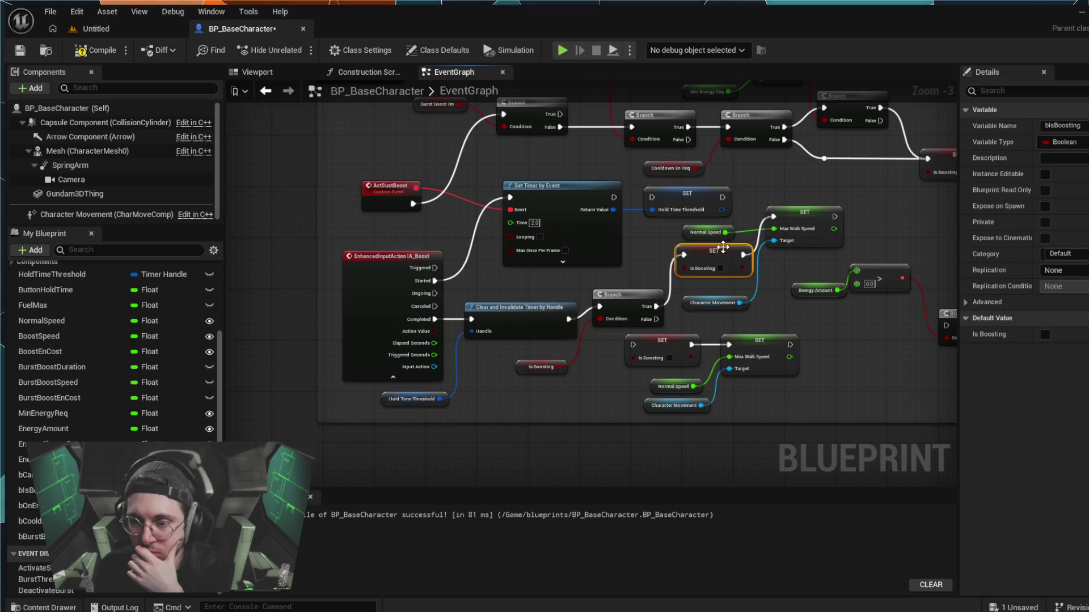
{"action": "left_click_drag", "start_coordinate": [723, 301], "coordinate": [719, 289]}
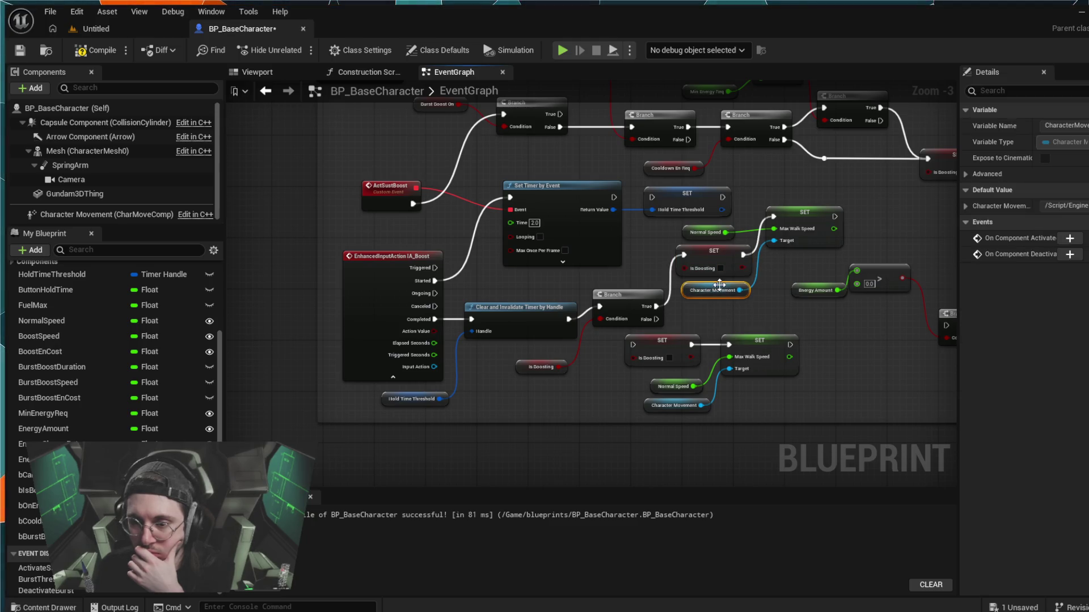
{"action": "left_click", "coordinate": [729, 313]}
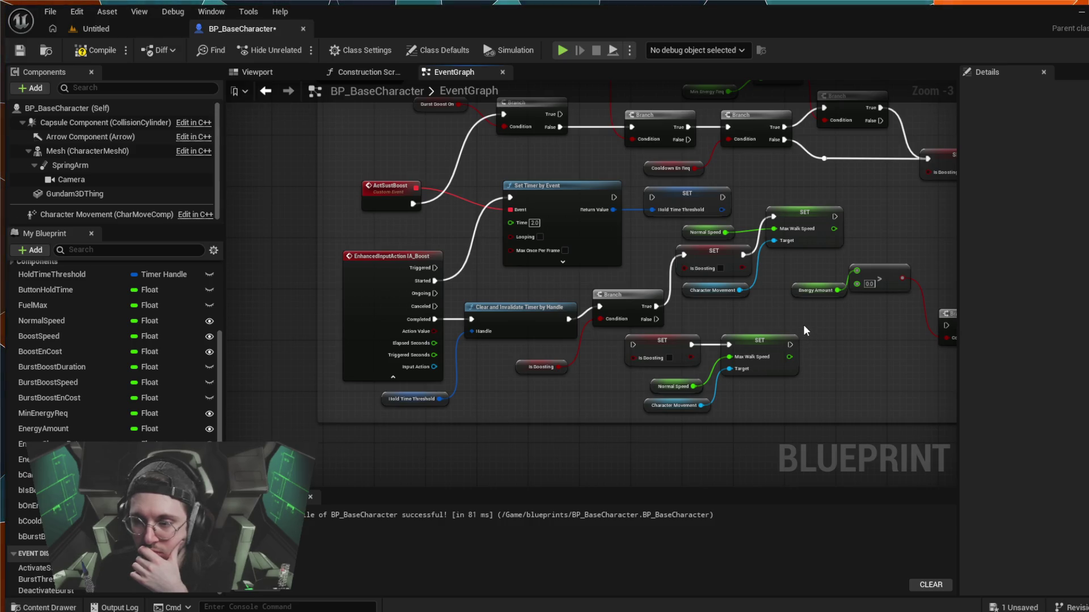
- Search the blueprint's variables, then select the lower Max Walk Speed set nodes and their inputs
{"action": "left_click", "coordinate": [85, 252]}
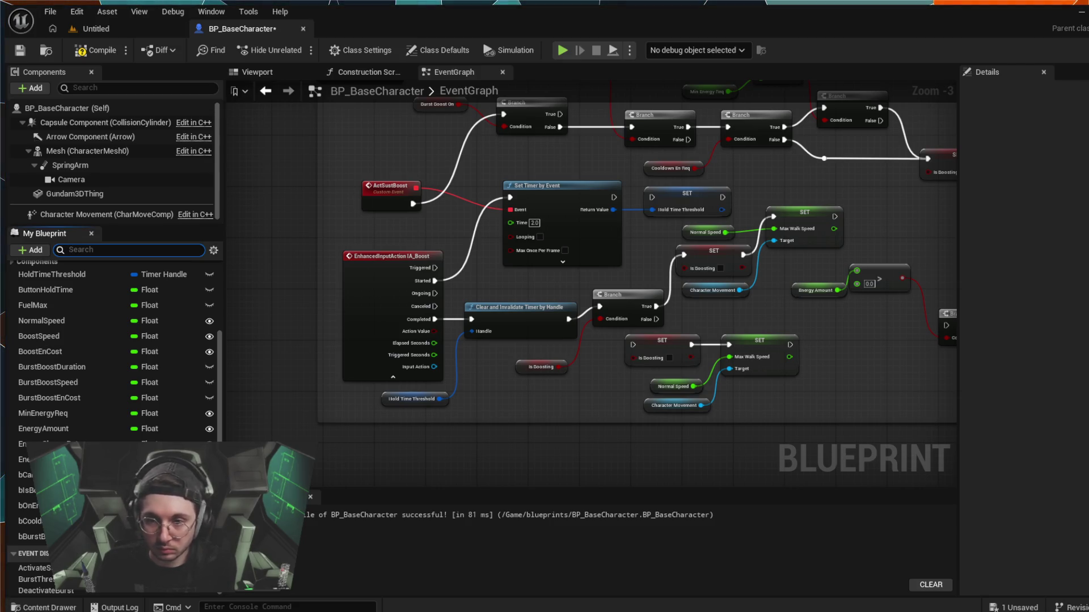
{"action": "left_click", "coordinate": [772, 399]}
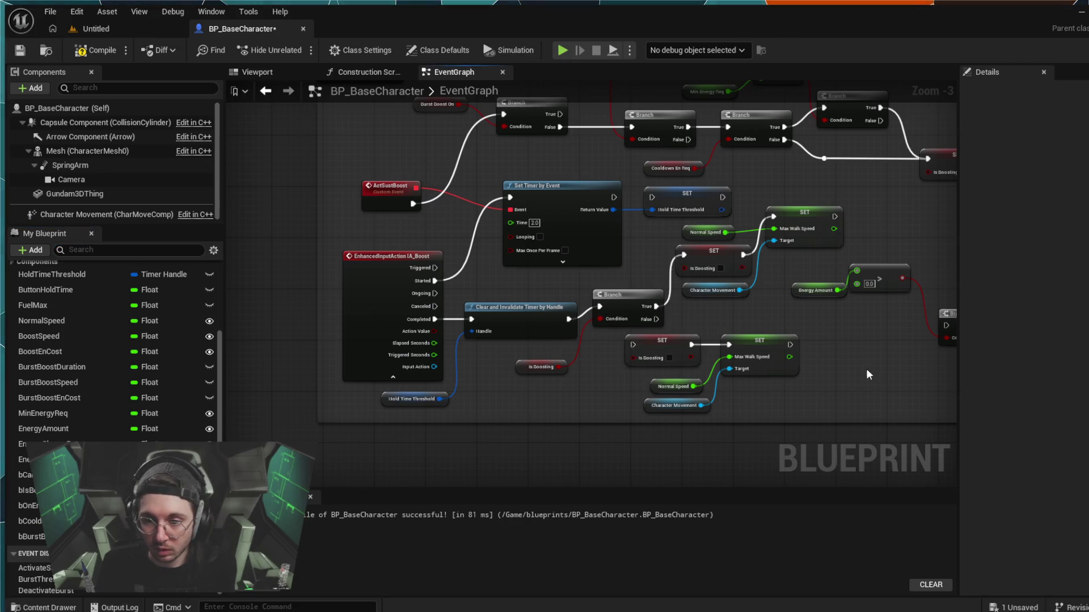
{"action": "mouse_move", "coordinate": [863, 370]}
{"action": "left_mouse_down"}
{"action": "mouse_move", "coordinate": [670, 392]}
{"action": "mouse_move", "coordinate": [787, 382]}
{"action": "mouse_move", "coordinate": [821, 341]}
{"action": "left_mouse_up"}
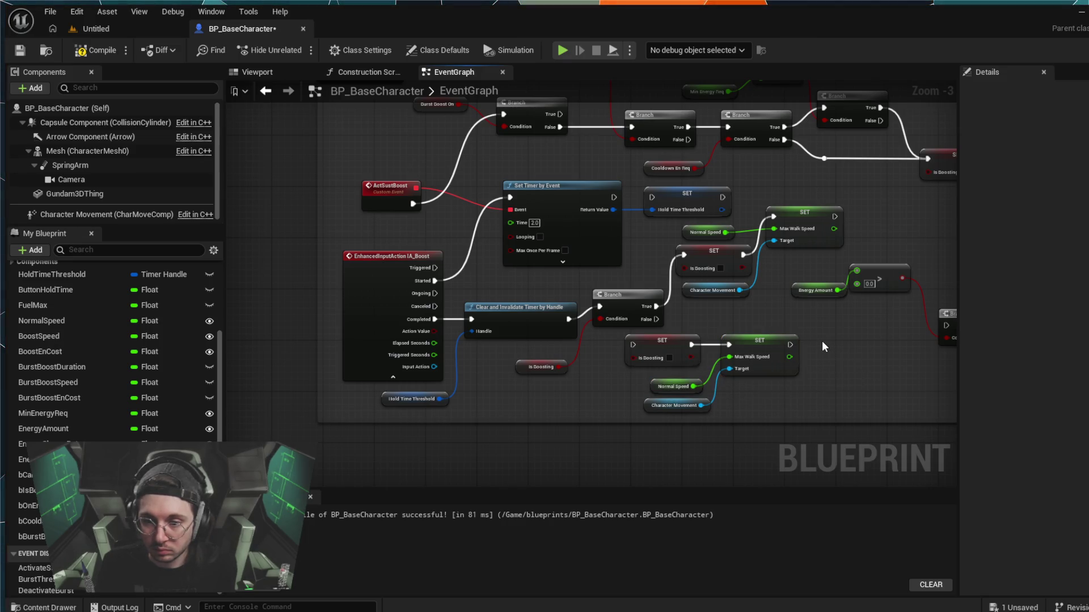
{"action": "left_click_drag", "start_coordinate": [821, 341], "coordinate": [669, 391]}
- Move the SET, Normal Speed and Character Movement nodes further right, out of the way
{"action": "scroll", "coordinate": [703, 386], "scroll_direction": "down", "scroll_amount": 2}
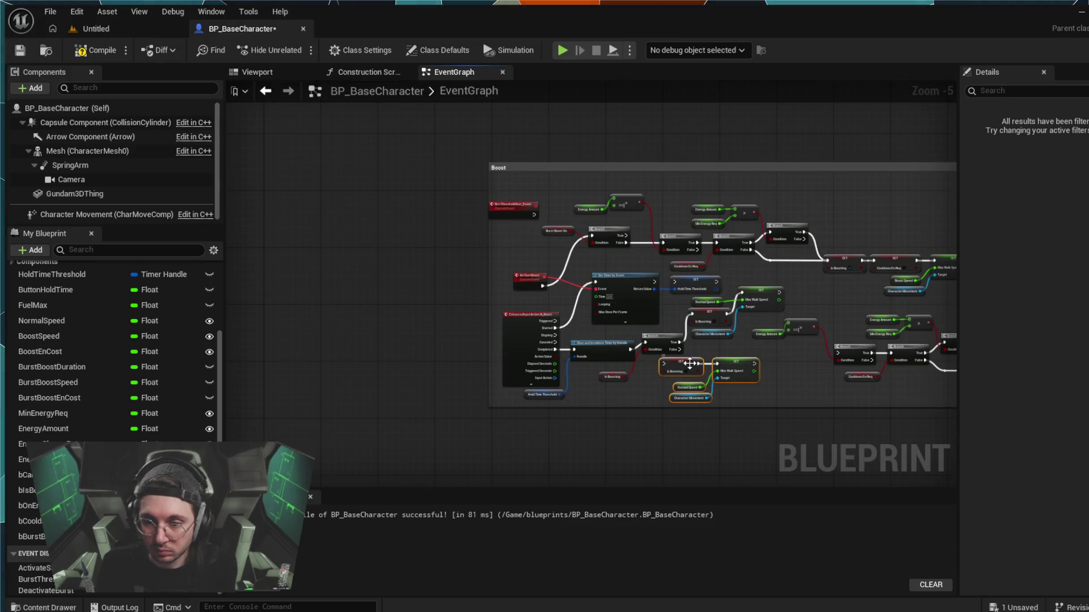
{"action": "mouse_move", "coordinate": [725, 372]}
{"action": "left_mouse_down"}
{"action": "mouse_move", "coordinate": [908, 383]}
{"action": "mouse_move", "coordinate": [955, 430]}
{"action": "mouse_move", "coordinate": [746, 414]}
{"action": "mouse_move", "coordinate": [618, 376]}
{"action": "mouse_move", "coordinate": [667, 400]}
{"action": "mouse_move", "coordinate": [710, 447]}
{"action": "mouse_move", "coordinate": [709, 469]}
{"action": "left_mouse_up"}
{"action": "scroll", "coordinate": [709, 448], "scroll_direction": "down", "scroll_amount": 2}
{"action": "scroll", "coordinate": [708, 433], "scroll_direction": "up", "scroll_amount": 4}
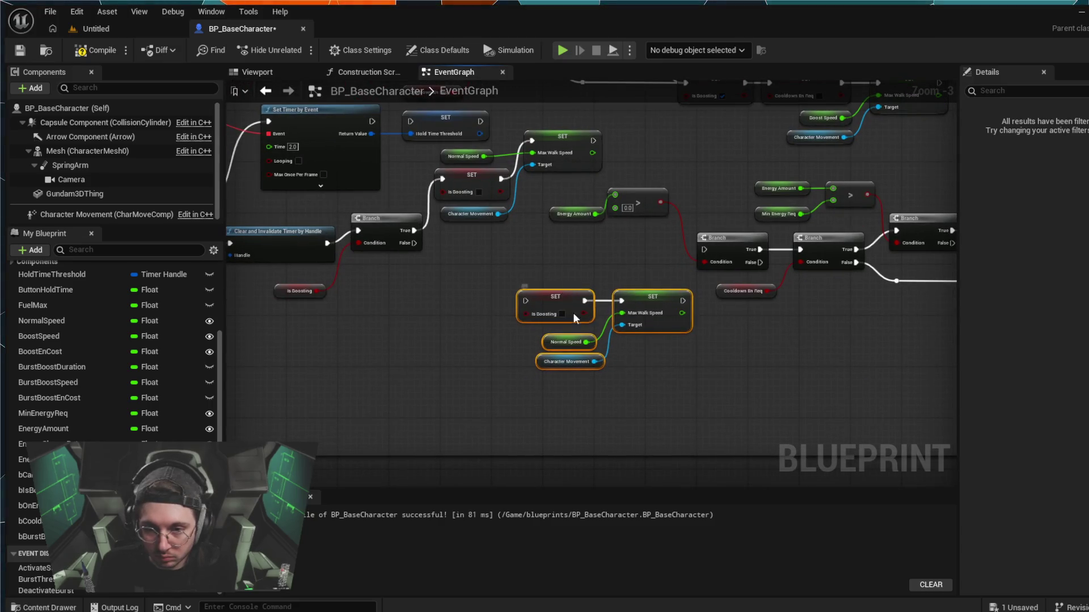
{"action": "mouse_move", "coordinate": [573, 312]}
{"action": "left_mouse_down"}
{"action": "mouse_move", "coordinate": [657, 352]}
{"action": "mouse_move", "coordinate": [747, 338]}
{"action": "left_mouse_up"}
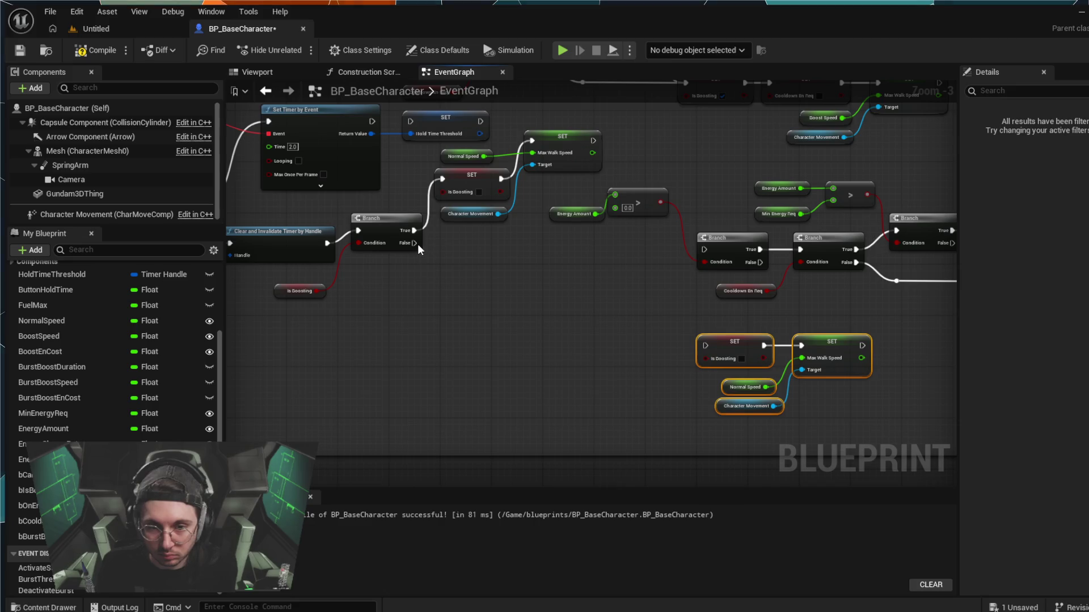
- Add a second Branch node on the release Branch's False output and align it
{"action": "mouse_move", "coordinate": [418, 244]}
{"action": "left_mouse_down"}
{"action": "mouse_move", "coordinate": [478, 264]}
{"action": "mouse_move", "coordinate": [446, 266]}
{"action": "mouse_move", "coordinate": [440, 281]}
{"action": "left_mouse_up"}
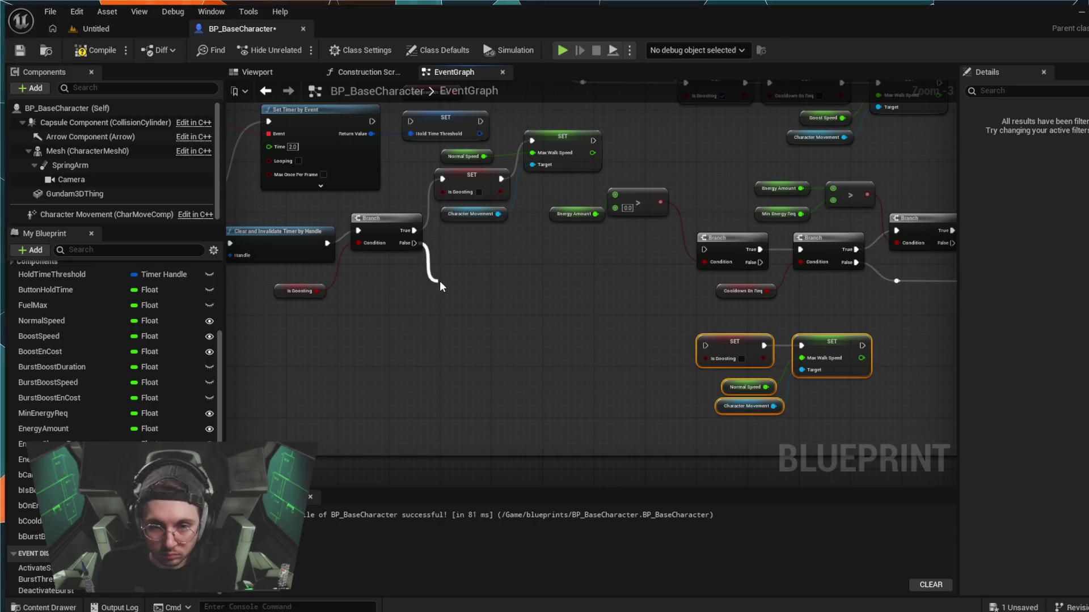
{"action": "left_click", "coordinate": [500, 317]}
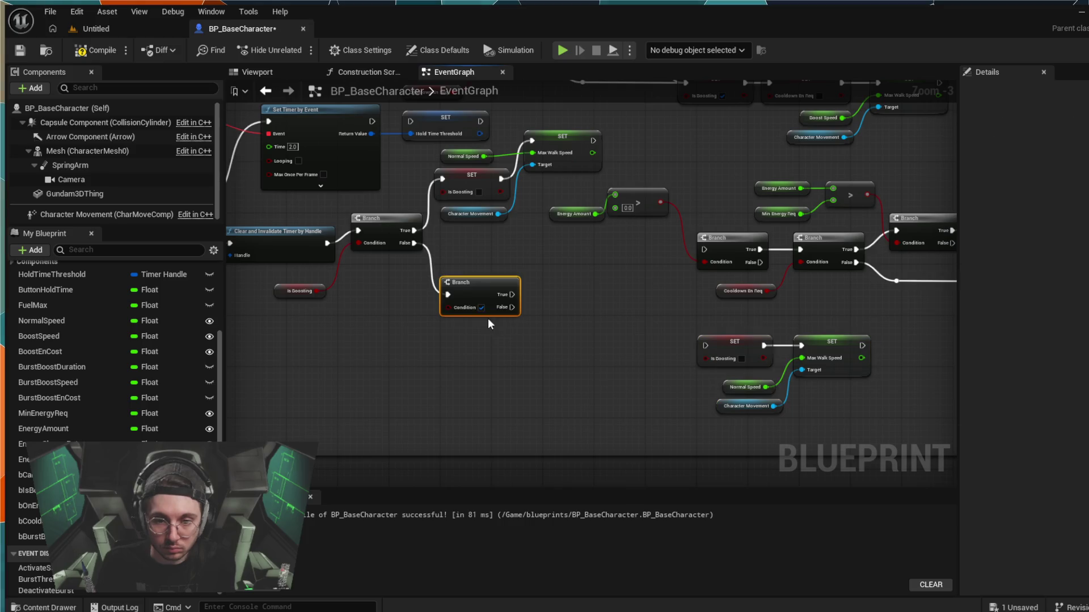
{"action": "left_click_drag", "start_coordinate": [471, 281], "coordinate": [464, 276]}
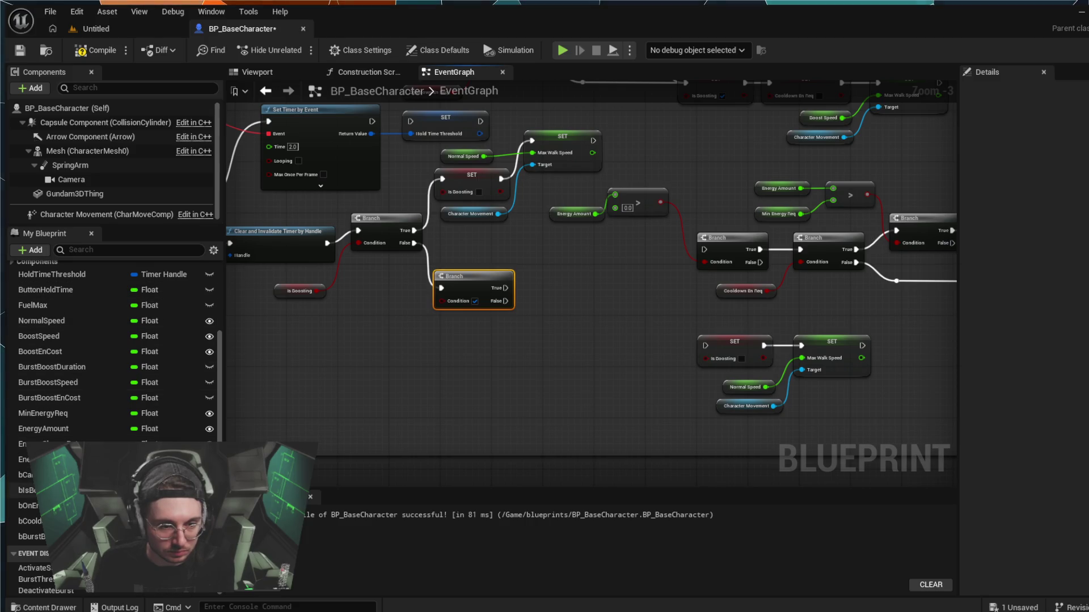
- Place an Energy Amount getter and create a >= comparison node from its output
{"action": "left_click", "coordinate": [50, 428]}
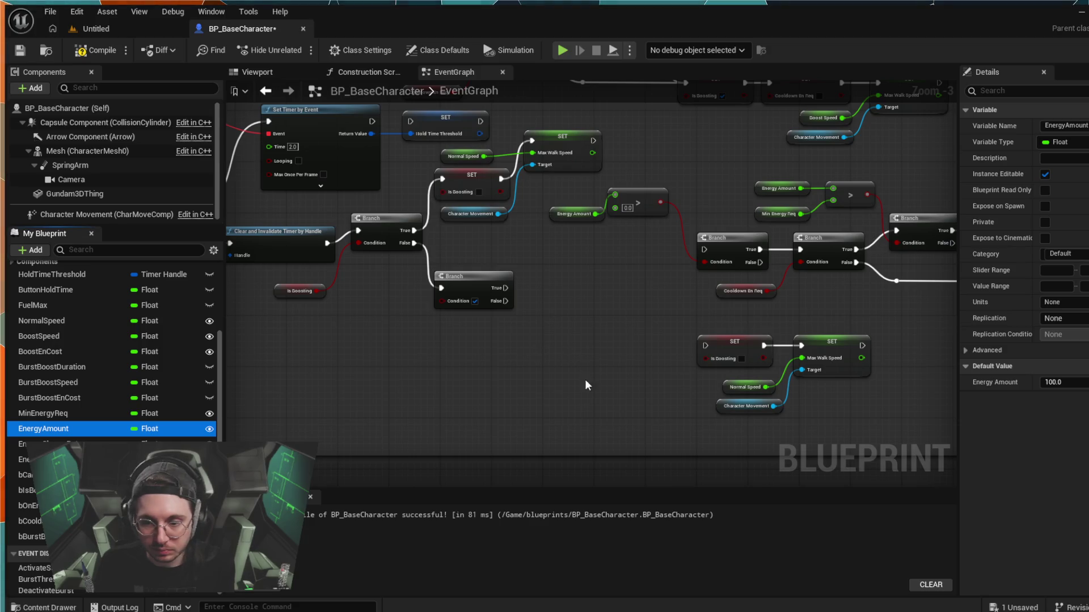
{"action": "left_click", "coordinate": [372, 344]}
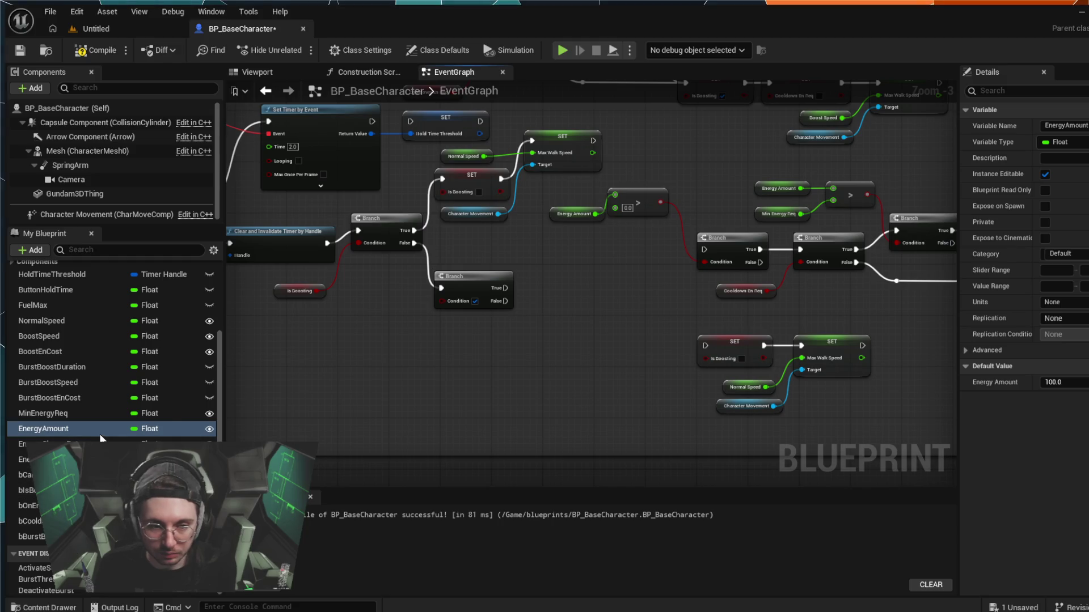
{"action": "left_click", "coordinate": [180, 429]}
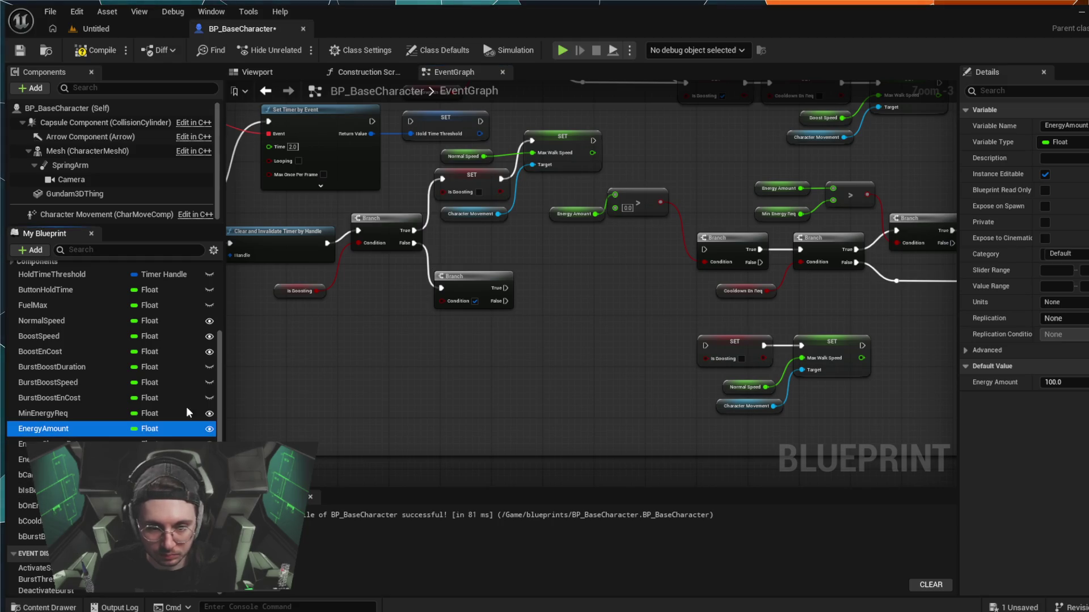
{"action": "left_click", "coordinate": [393, 369]}
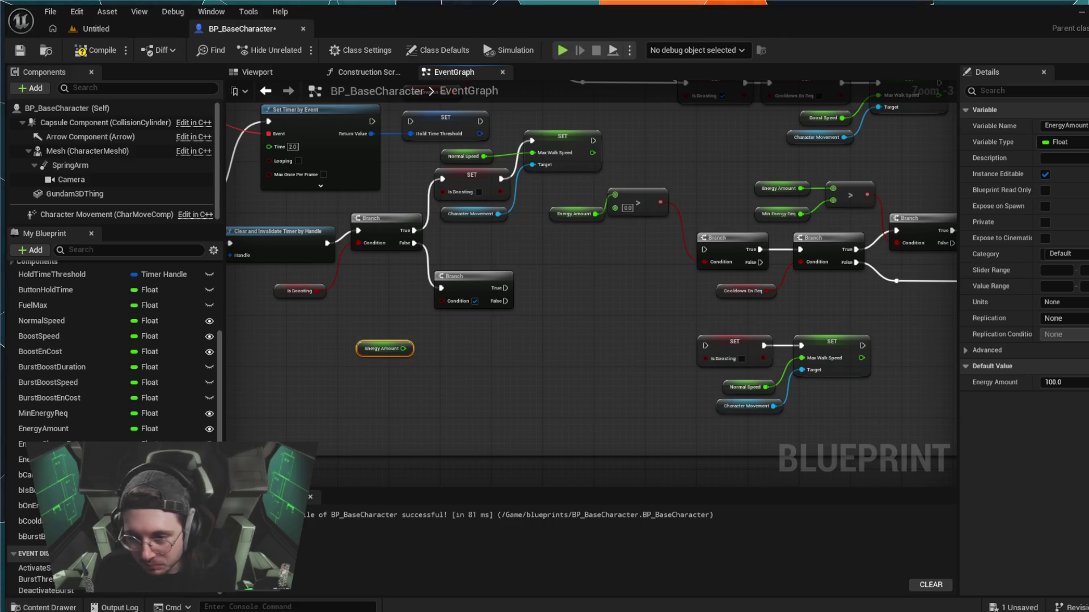
{"action": "left_click_drag", "start_coordinate": [409, 350], "coordinate": [425, 349]}
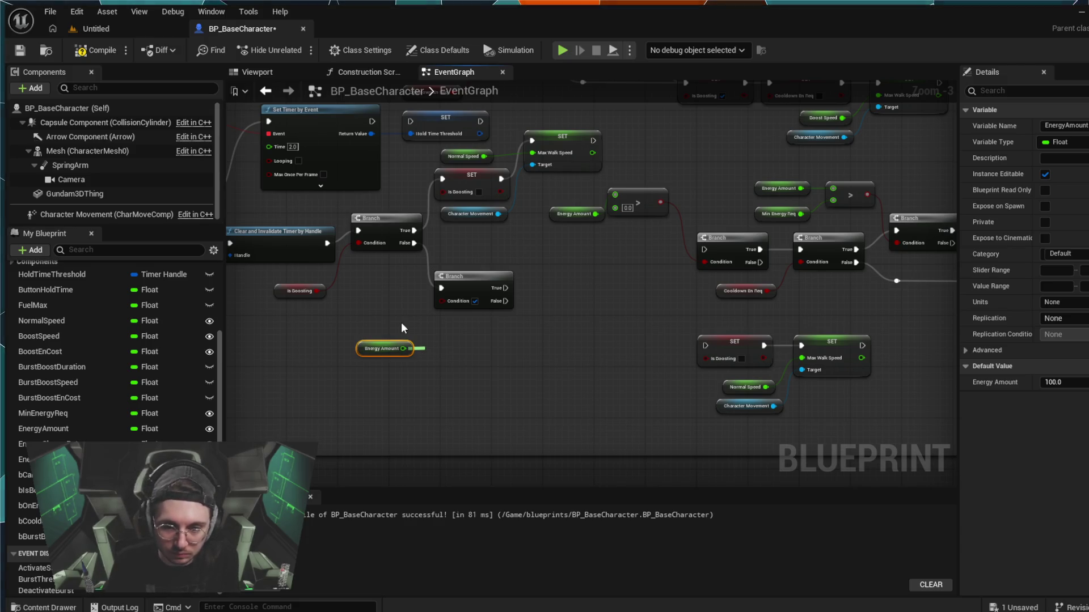
{"action": "key", "text": "Return"}
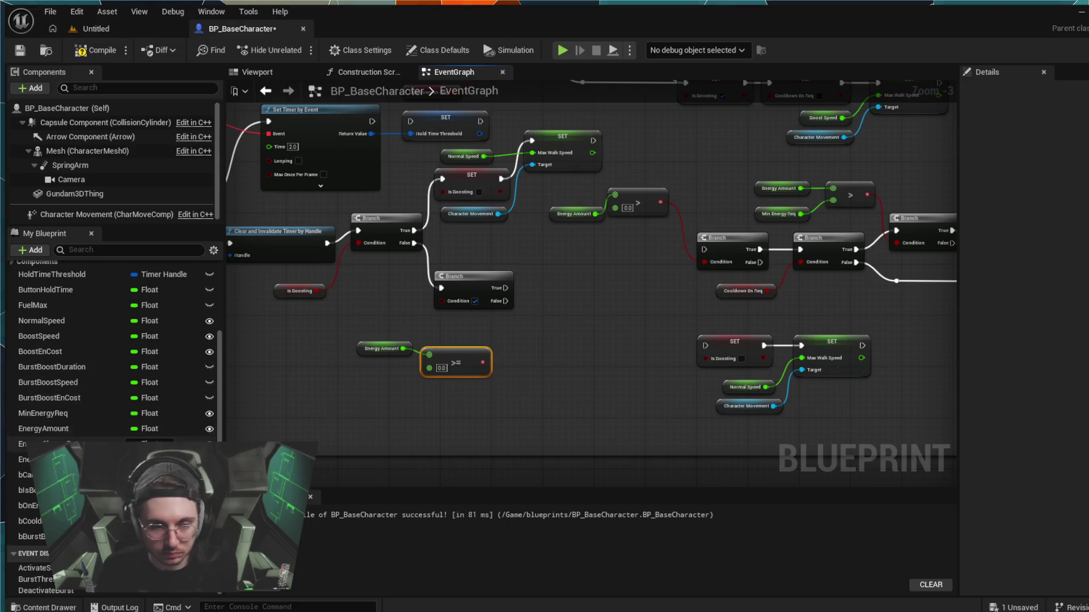
- Filter variables by 'burst boost' and wire a Burst Boost En Cost getter into the >= node
{"action": "type", "text": "b"}
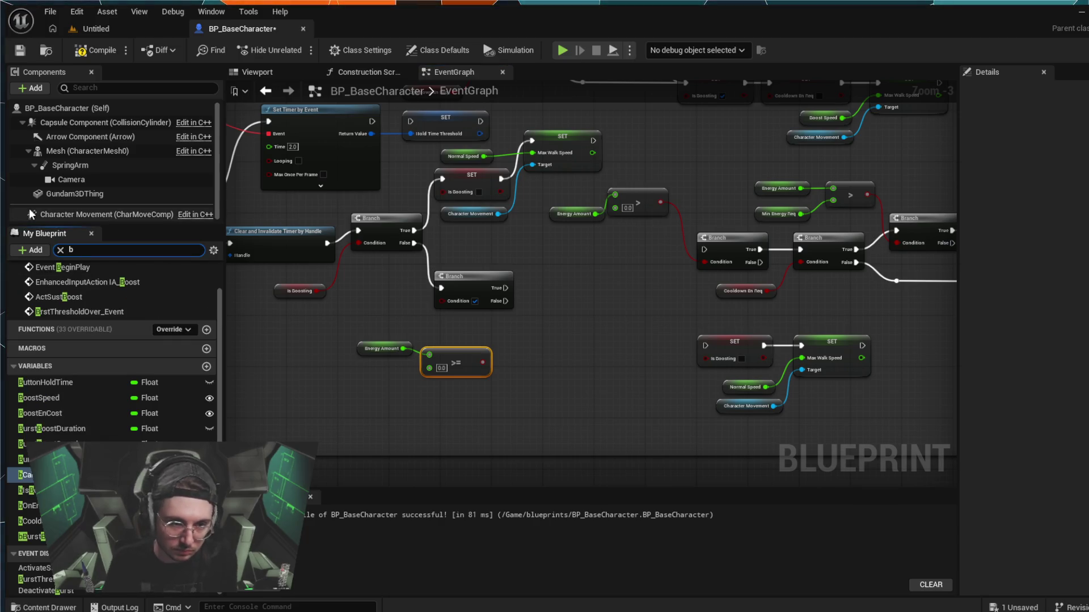
{"action": "type", "text": "urst boost"}
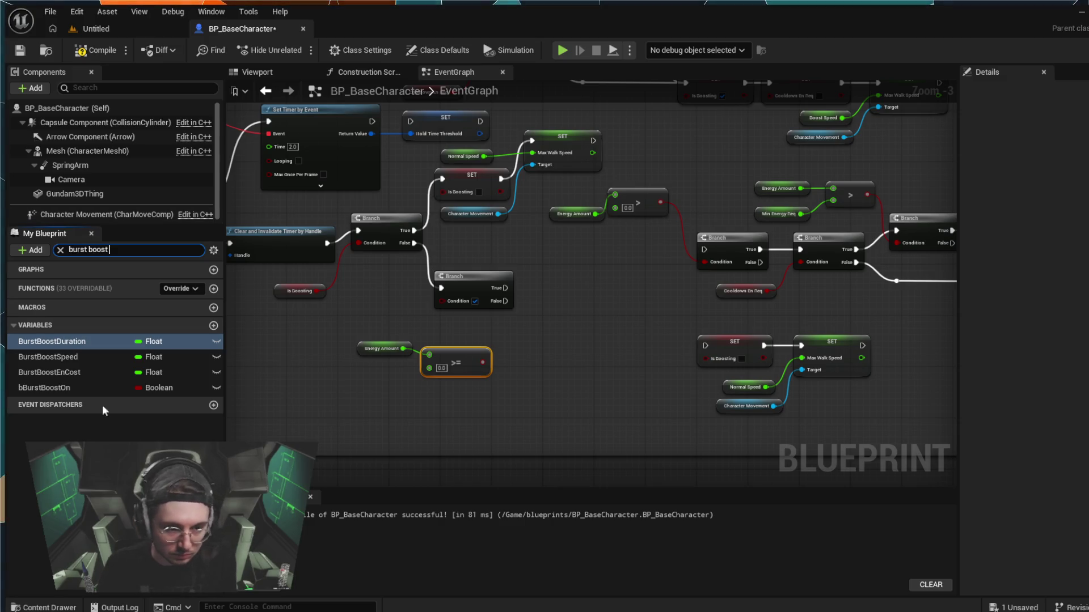
{"action": "left_click", "coordinate": [84, 372]}
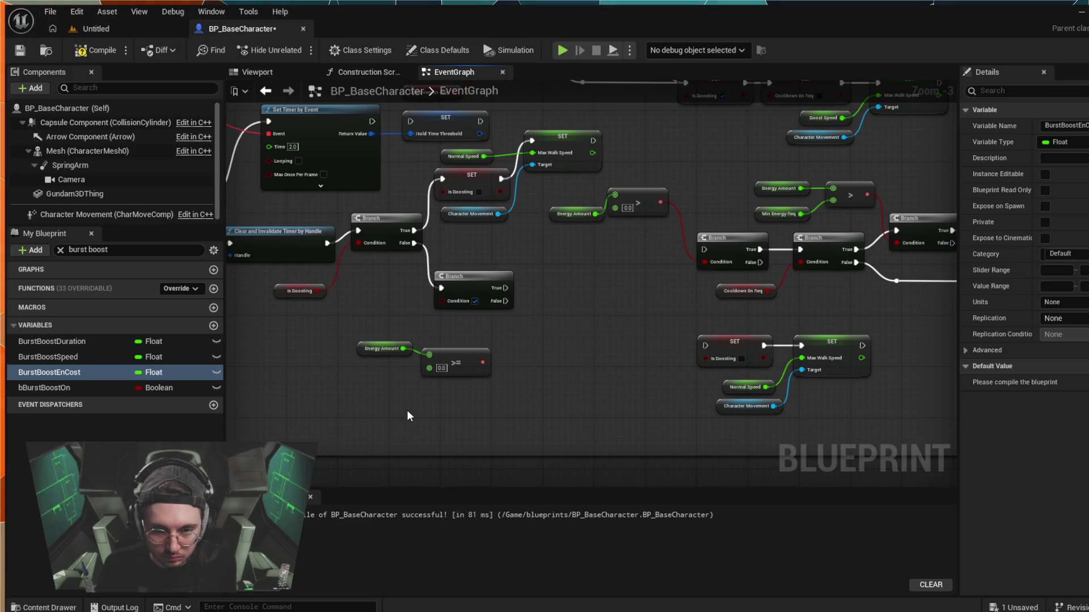
{"action": "mouse_move", "coordinate": [406, 409]}
{"action": "left_mouse_down"}
{"action": "mouse_move", "coordinate": [358, 387]}
{"action": "mouse_move", "coordinate": [429, 369]}
{"action": "left_mouse_up"}
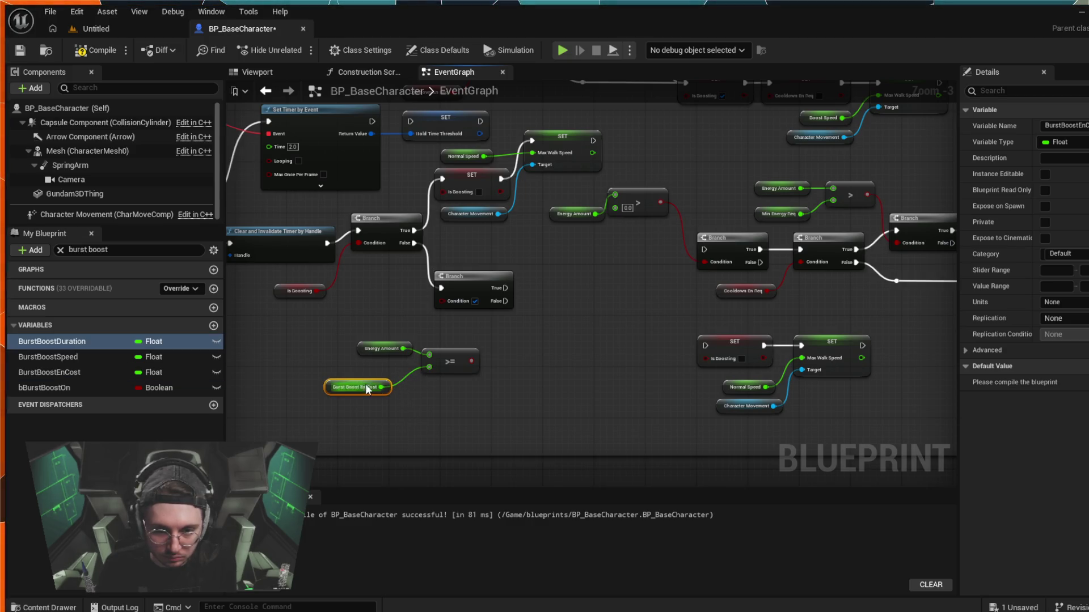
{"action": "mouse_move", "coordinate": [362, 385]}
{"action": "left_mouse_down"}
{"action": "mouse_move", "coordinate": [386, 376]}
{"action": "mouse_move", "coordinate": [372, 347]}
{"action": "left_mouse_up"}
- Tidy the Energy Amount, Burst Boost En Cost and >= nodes into a compact group
{"action": "mouse_move", "coordinate": [443, 389]}
{"action": "left_mouse_down"}
{"action": "mouse_move", "coordinate": [378, 356]}
{"action": "mouse_move", "coordinate": [385, 315]}
{"action": "left_mouse_up"}
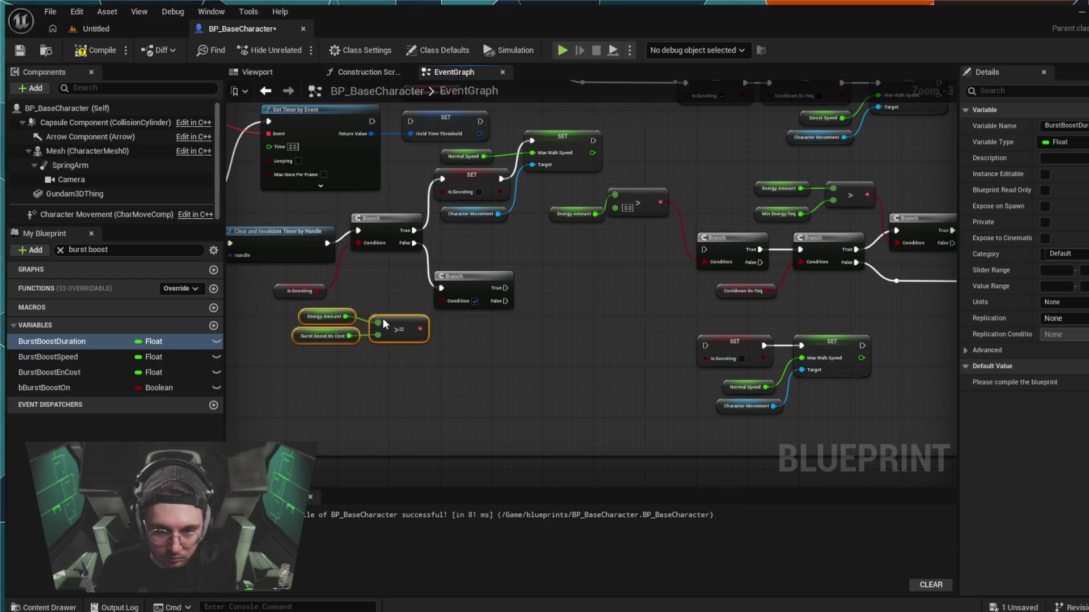
{"action": "left_click", "coordinate": [339, 338]}
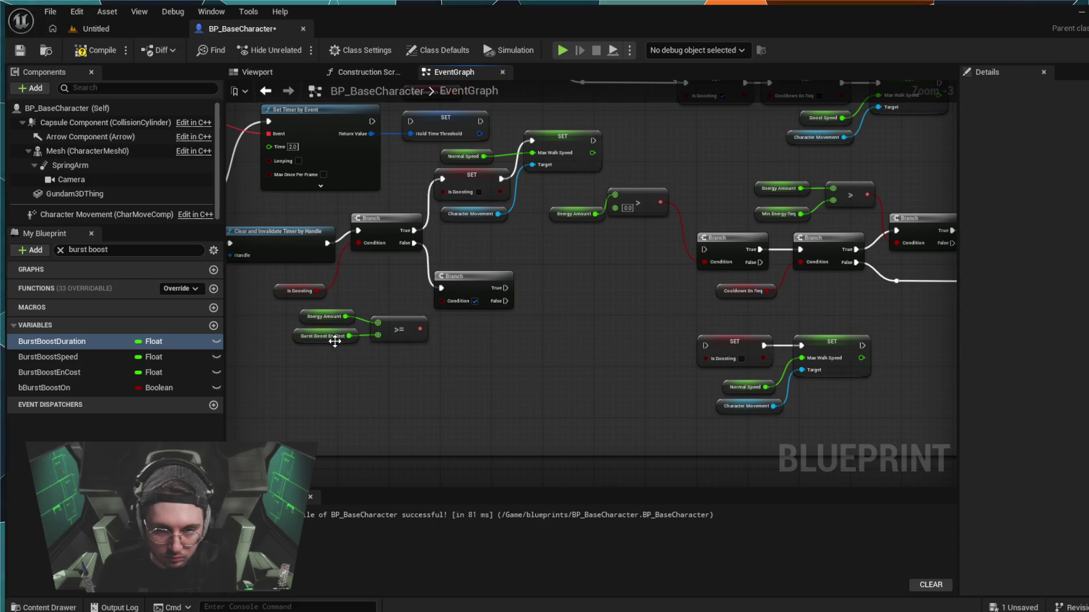
{"action": "left_click", "coordinate": [332, 315]}
{"action": "left_click", "coordinate": [331, 338], "text": "ctrl"}
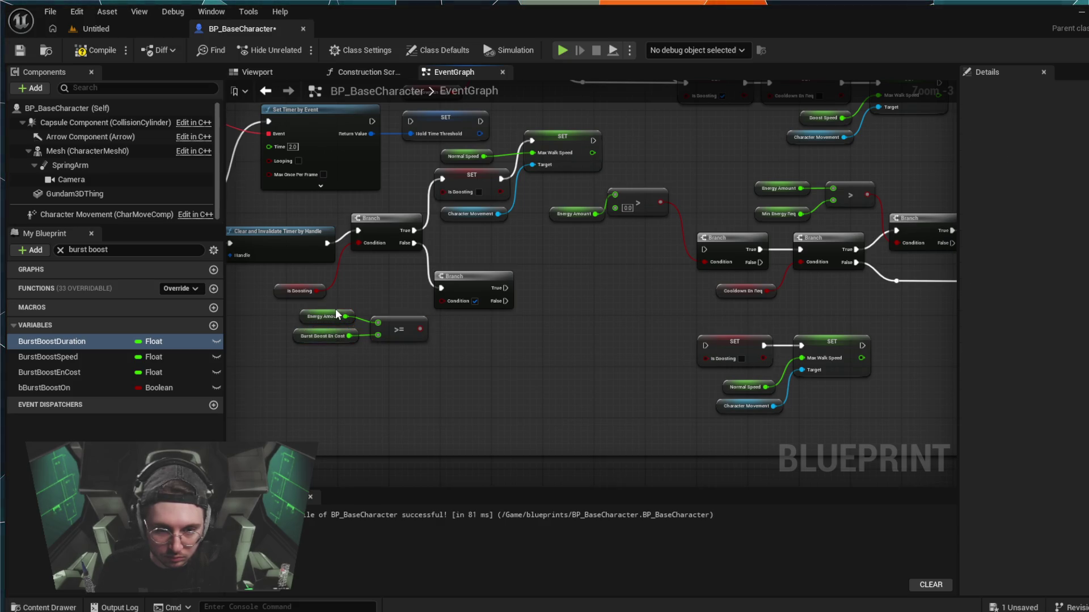
{"action": "left_click_drag", "start_coordinate": [334, 342], "coordinate": [335, 348]}
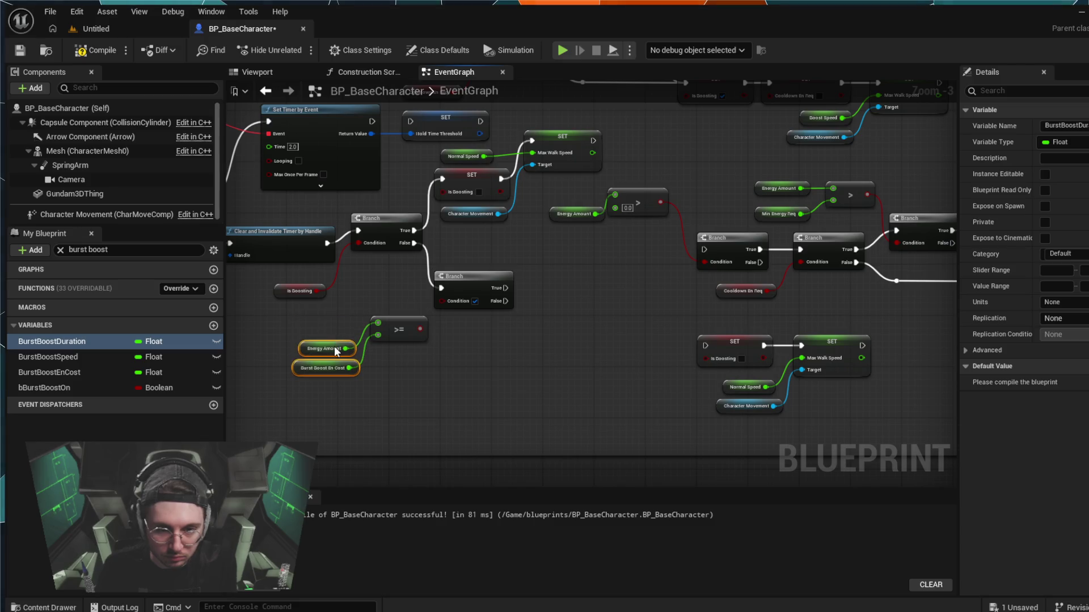
{"action": "left_click_drag", "start_coordinate": [397, 360], "coordinate": [325, 350]}
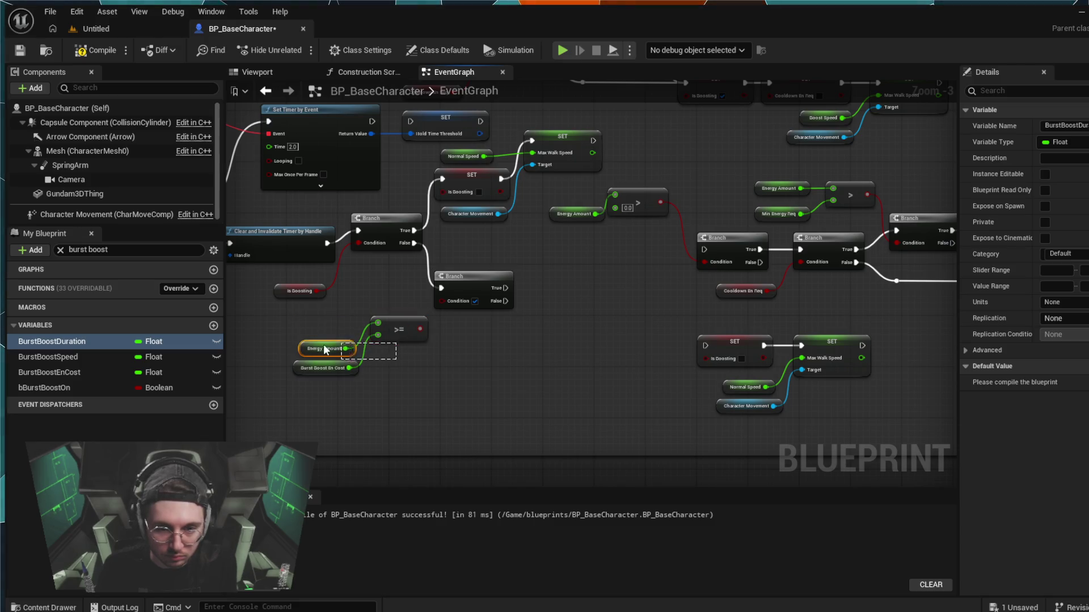
{"action": "left_click", "coordinate": [392, 316]}
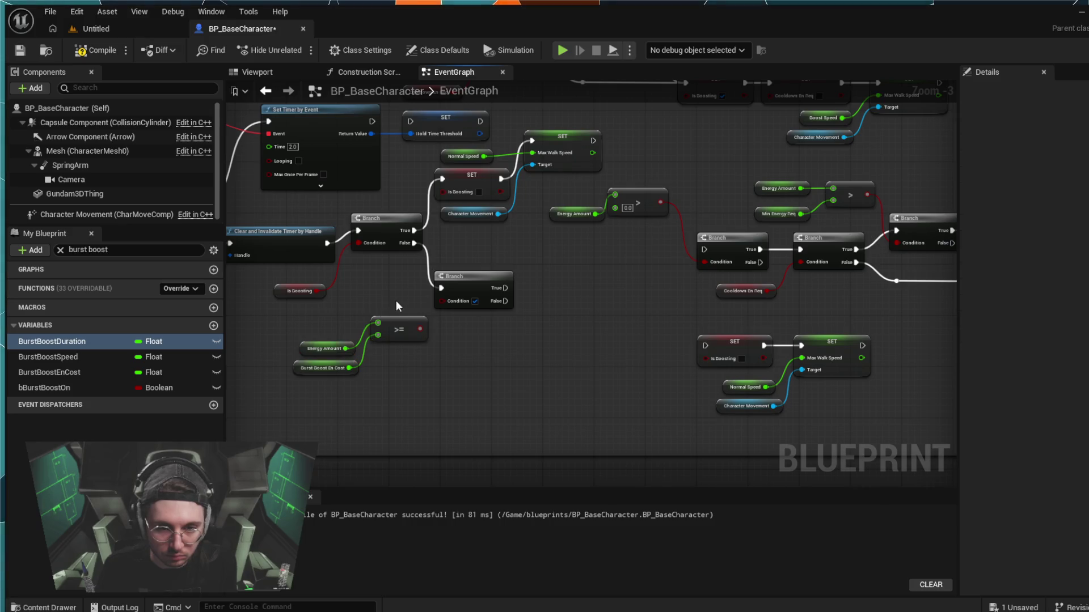
{"action": "mouse_move", "coordinate": [334, 355]}
{"action": "left_mouse_down"}
{"action": "mouse_move", "coordinate": [382, 321]}
{"action": "mouse_move", "coordinate": [386, 291]}
{"action": "left_mouse_up"}
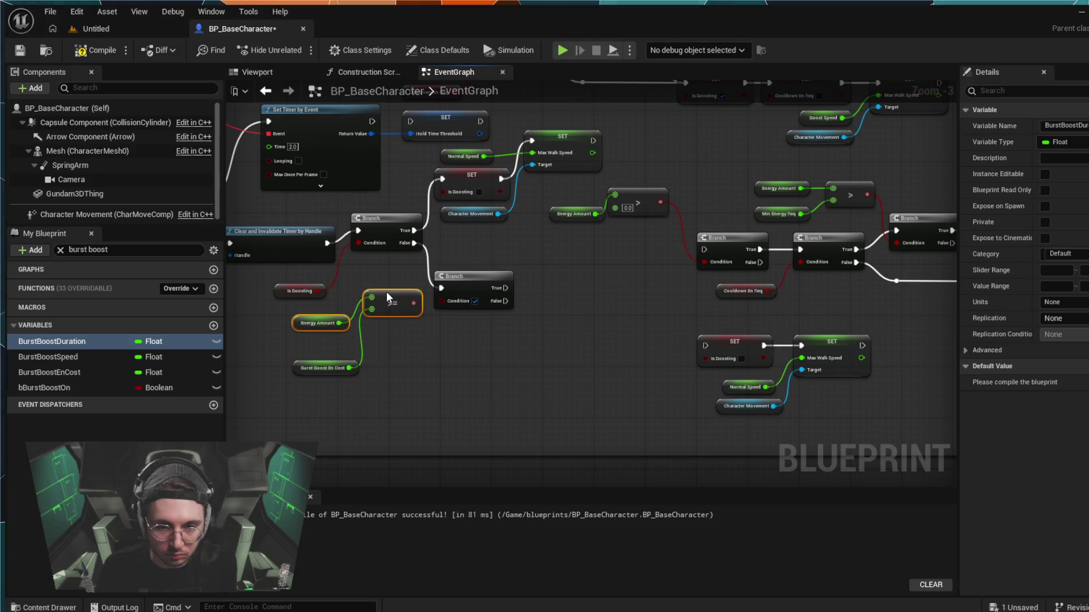
{"action": "left_click_drag", "start_coordinate": [338, 361], "coordinate": [334, 341]}
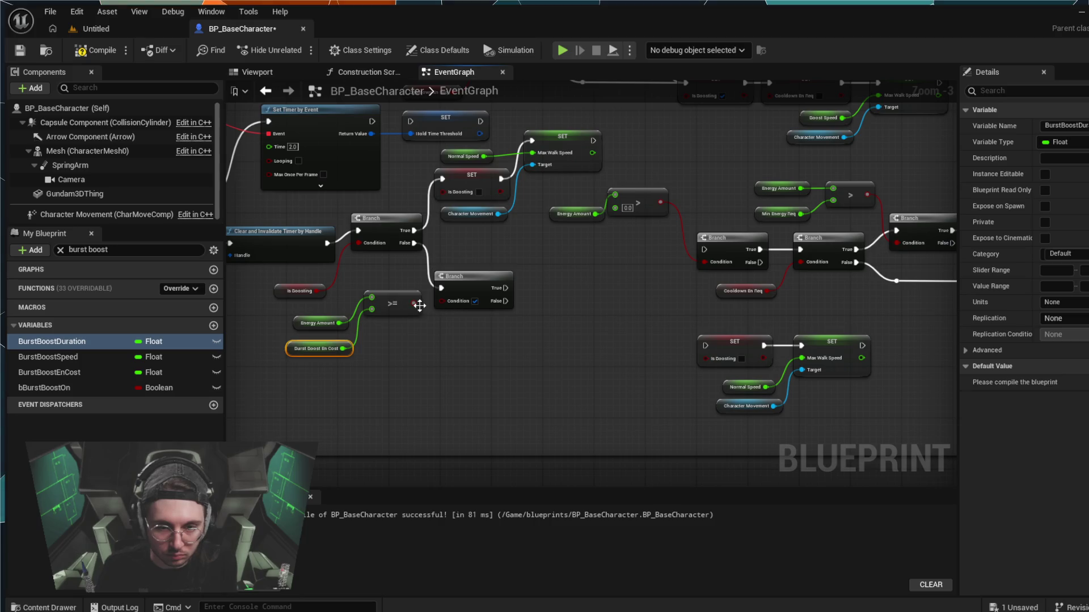
- Connect the >= result to the second Branch's Condition, undoing a stray node added on True
{"action": "left_click_drag", "start_coordinate": [441, 300], "coordinate": [443, 300]}
{"action": "left_click", "coordinate": [428, 327]}
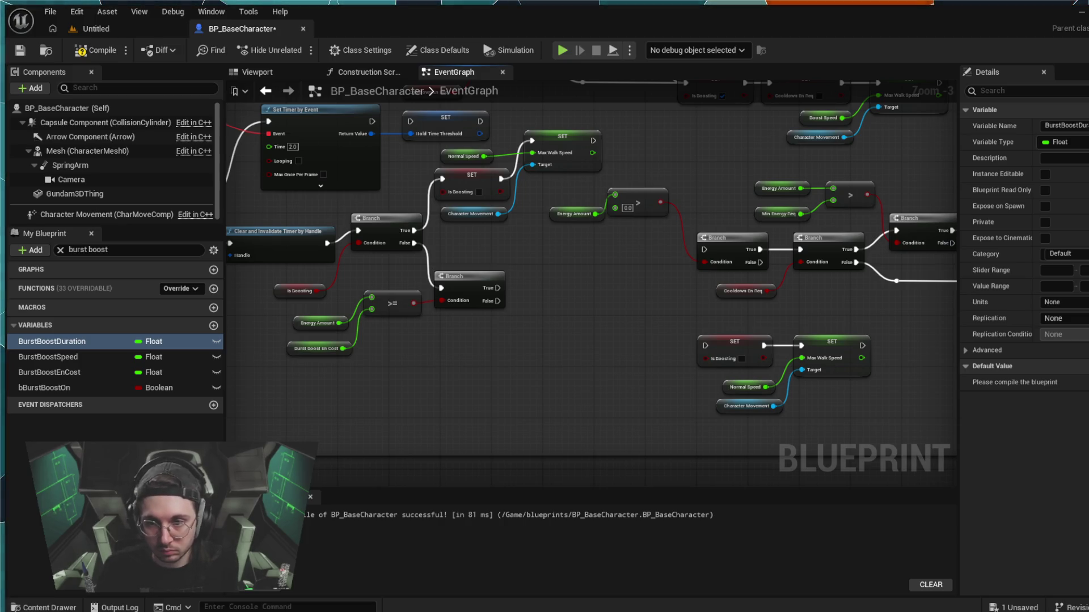
{"action": "mouse_move", "coordinate": [497, 288]}
{"action": "left_mouse_down"}
{"action": "mouse_move", "coordinate": [523, 259]}
{"action": "mouse_move", "coordinate": [510, 263]}
{"action": "left_mouse_up"}
{"action": "left_click", "coordinate": [573, 314]}
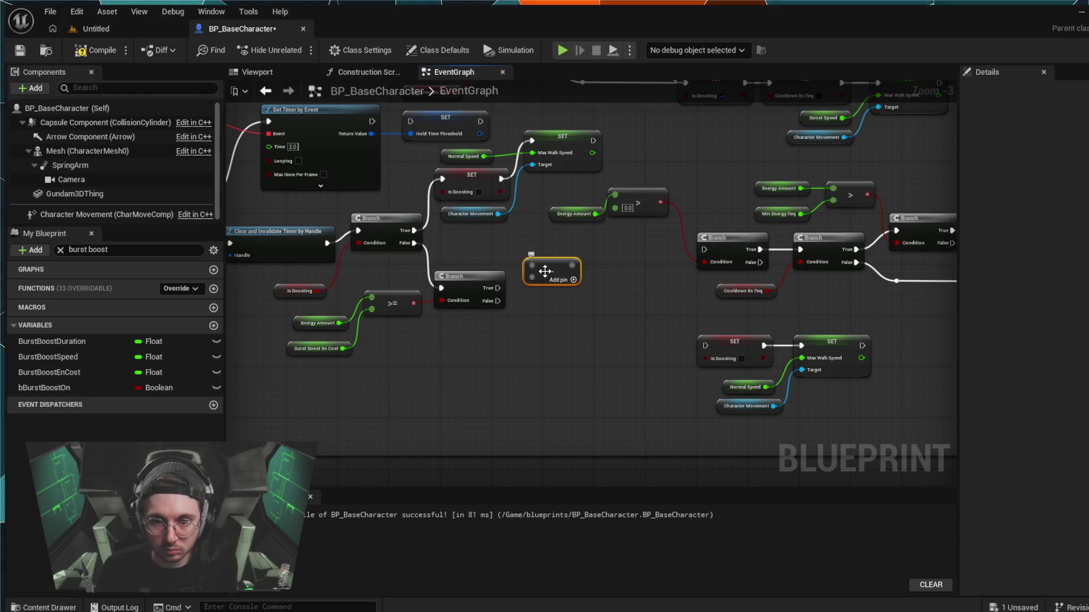
{"action": "key", "text": "ctrl+z"}
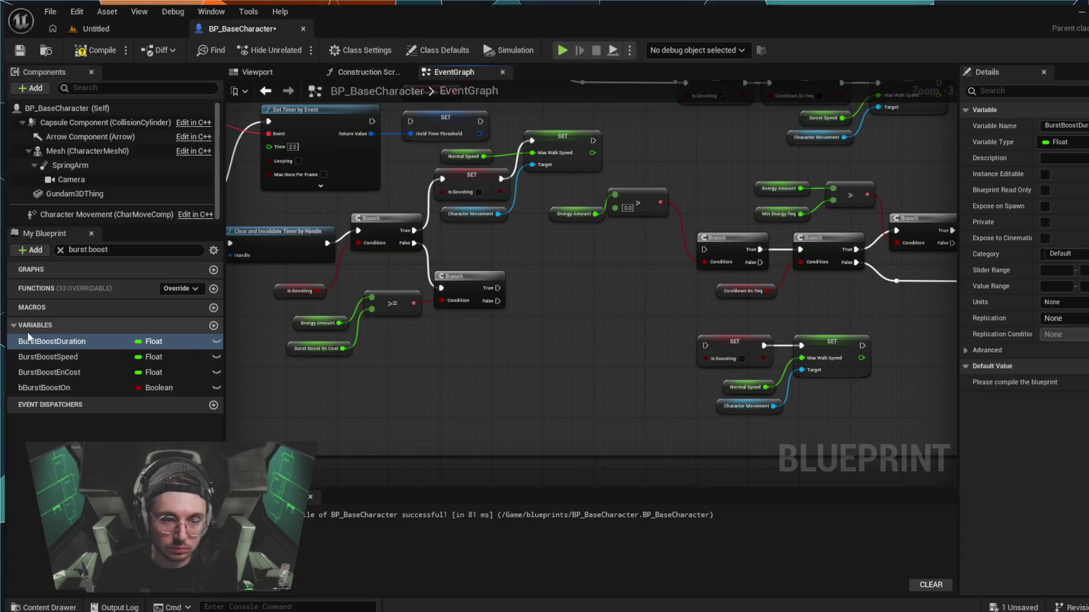
- Clear the variable filter, compile, and set Burst Boost En Cost's default value to 15
{"action": "left_click", "coordinate": [61, 251]}
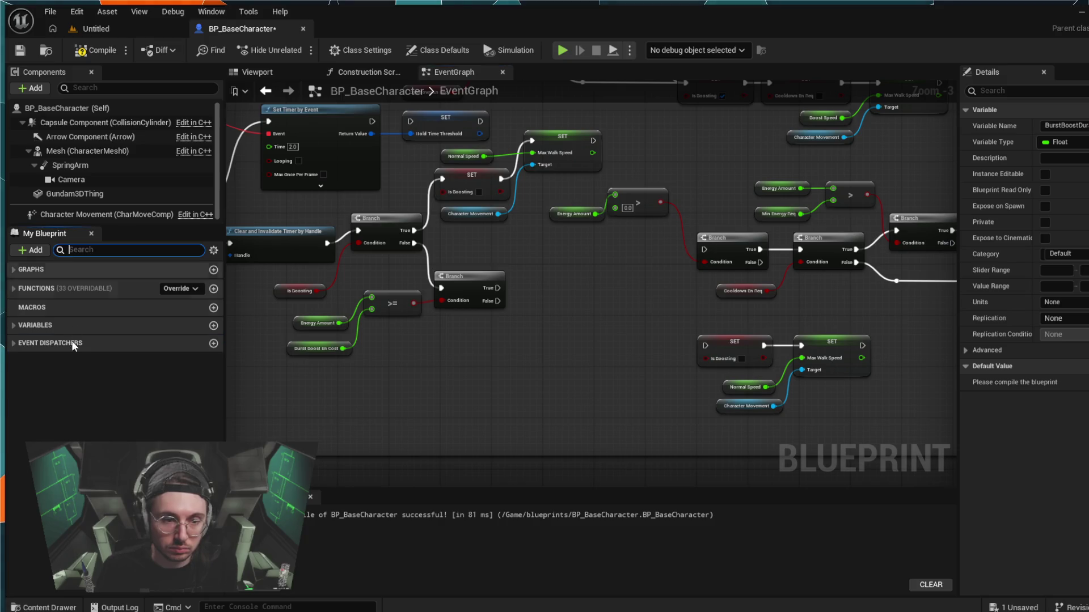
{"action": "left_click", "coordinate": [12, 324]}
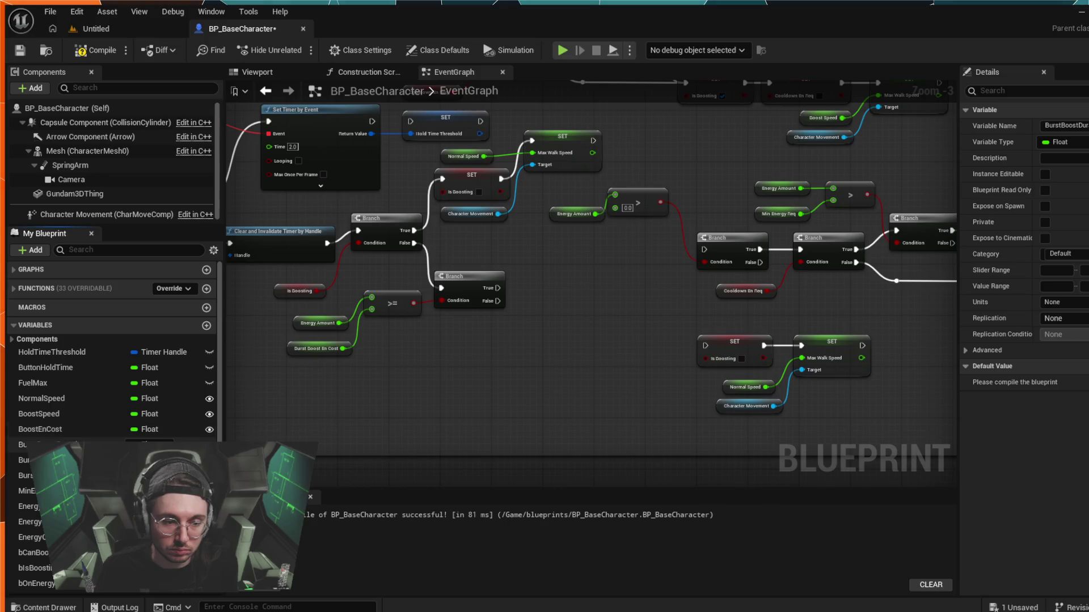
{"action": "left_click", "coordinate": [26, 475]}
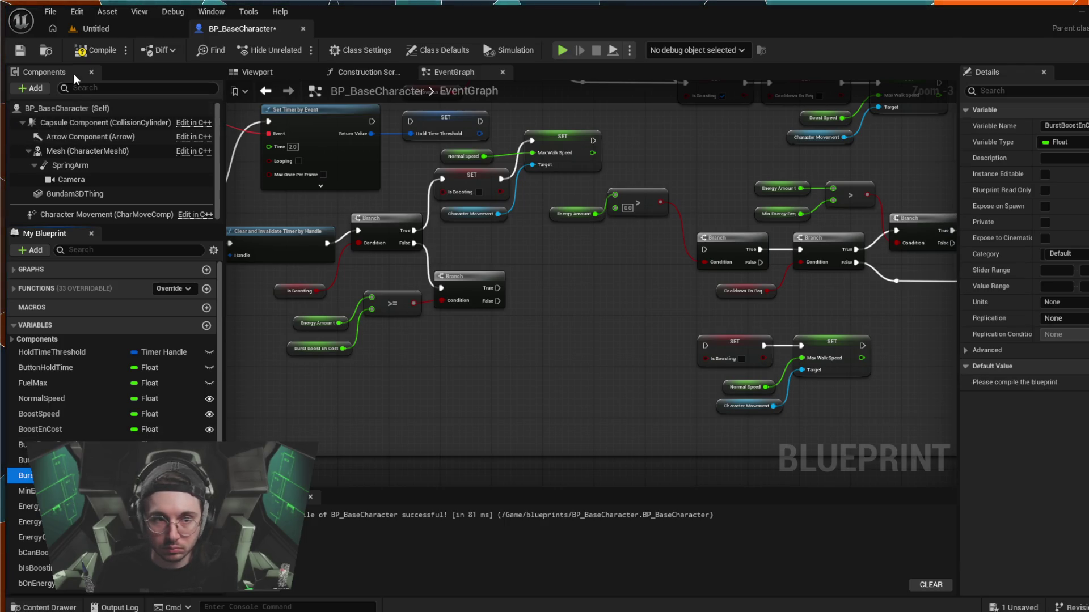
{"action": "left_click", "coordinate": [96, 50]}
{"action": "left_click", "coordinate": [1069, 383]}
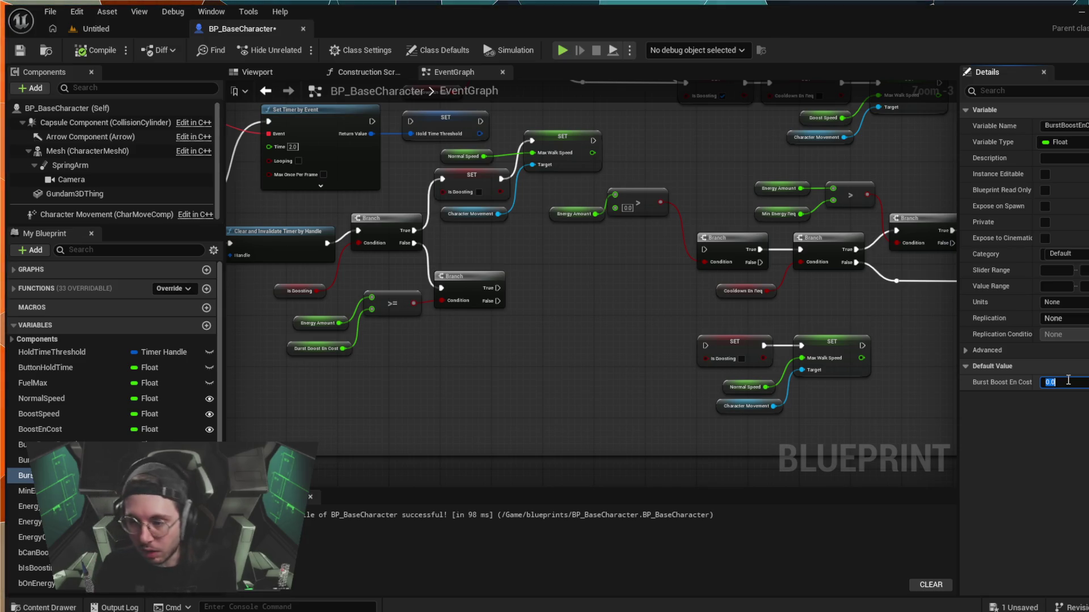
{"action": "type", "text": "15"}
{"action": "key", "text": "Return"}
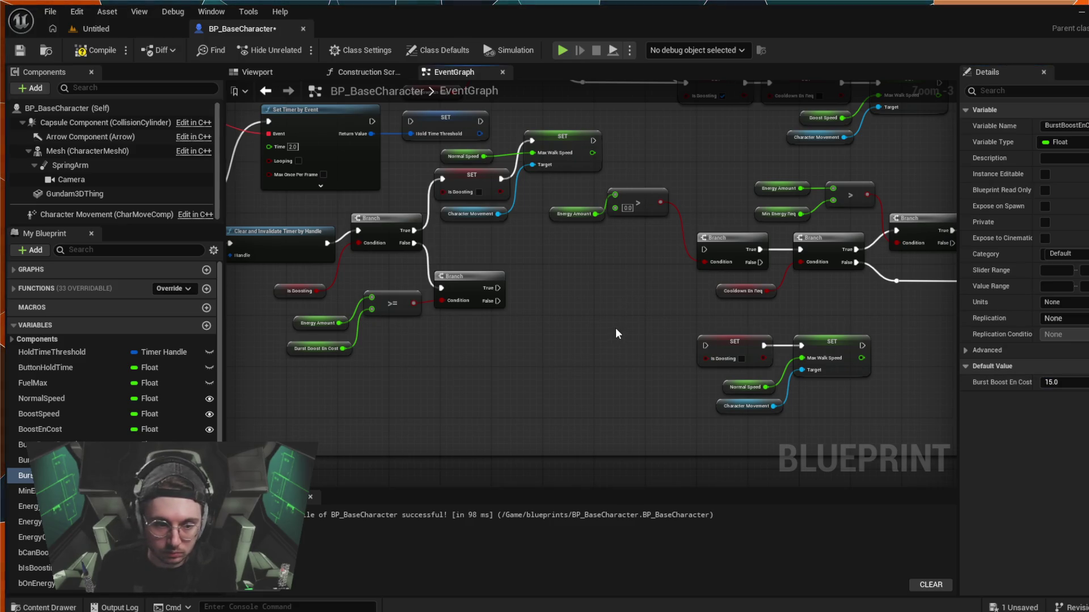
- Set Burst Boost Speed's default value to 2500, checking BoostSpeed's 1500 for reference
{"action": "left_click", "coordinate": [114, 460]}
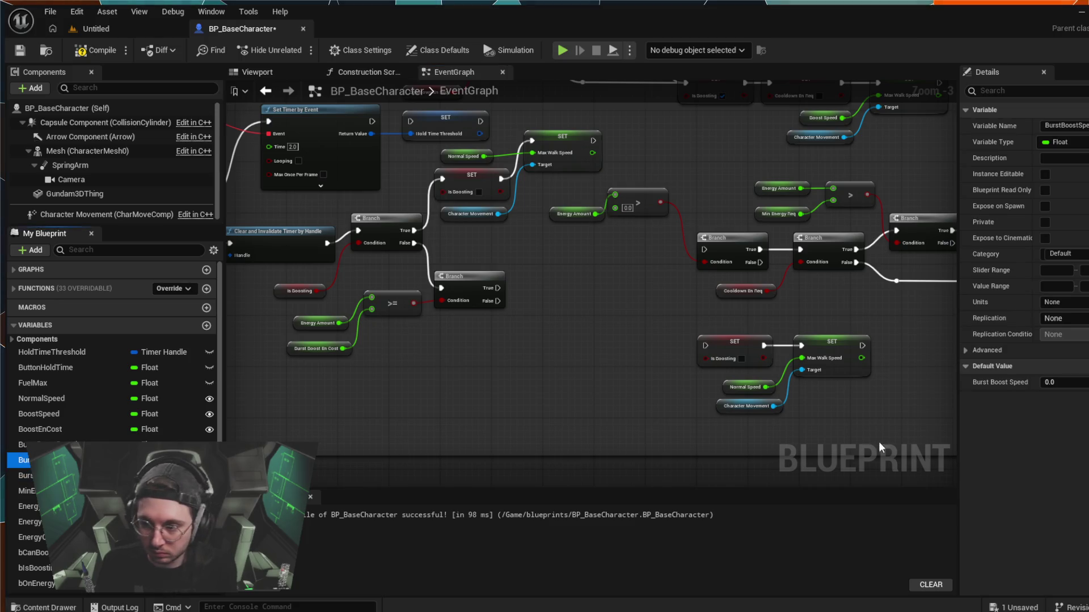
{"action": "left_click", "coordinate": [1075, 383]}
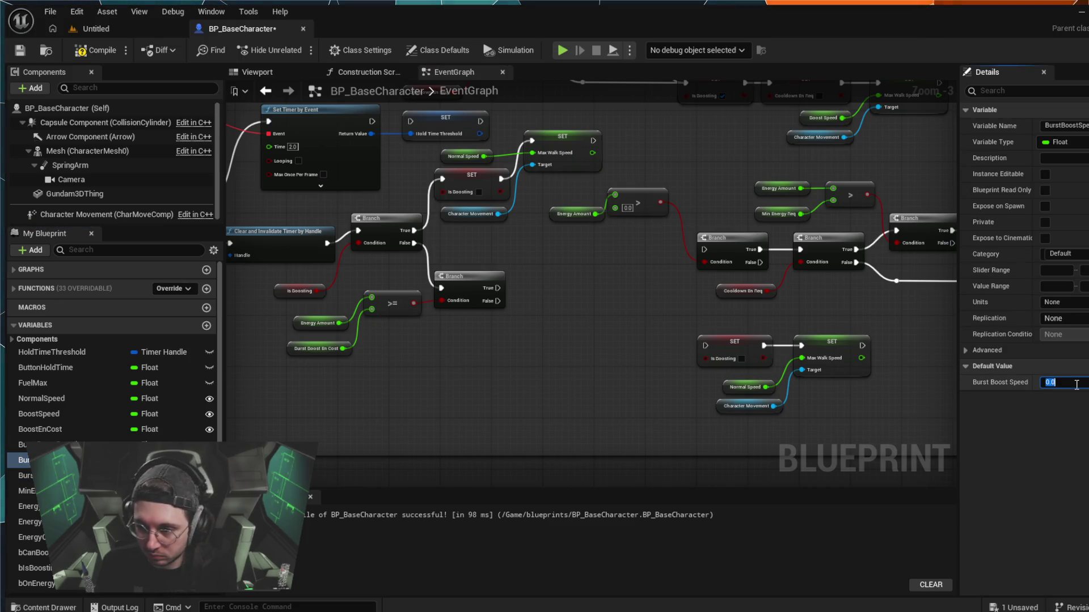
{"action": "key", "text": "Return"}
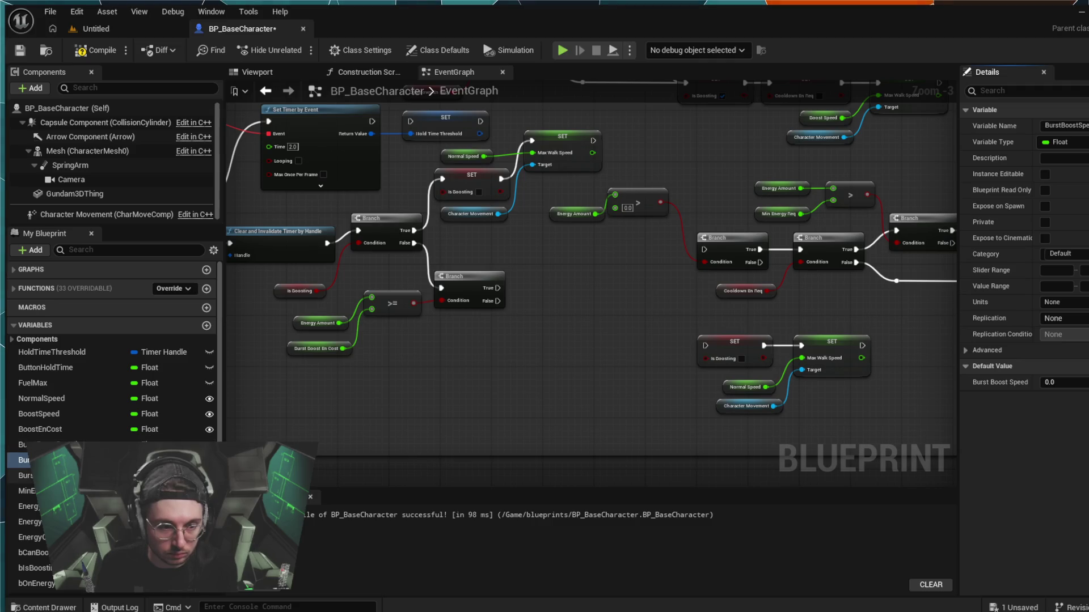
{"action": "left_click", "coordinate": [76, 410]}
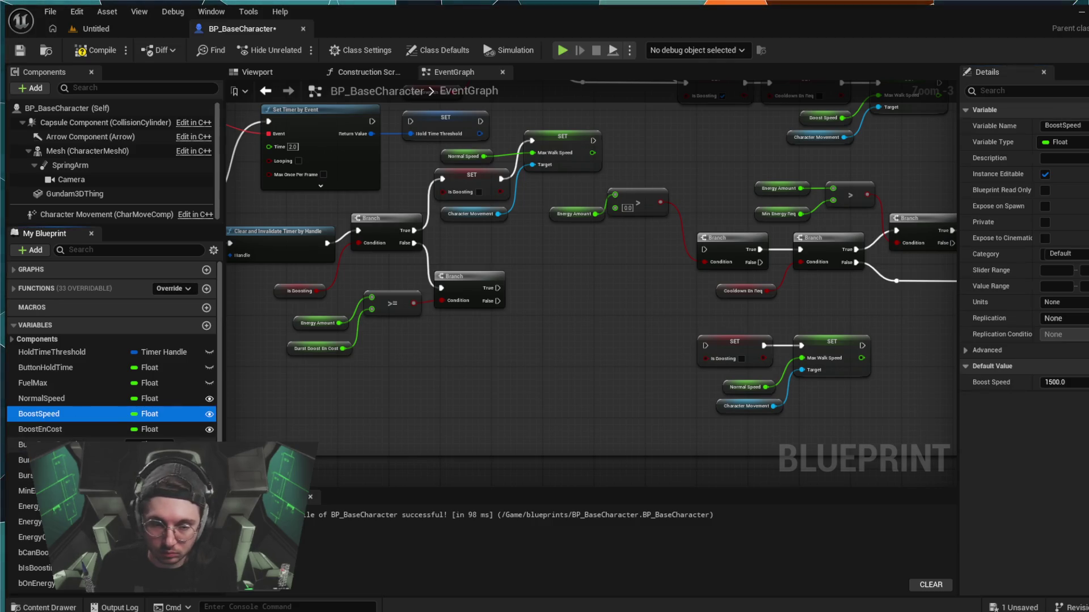
{"action": "left_click", "coordinate": [76, 460]}
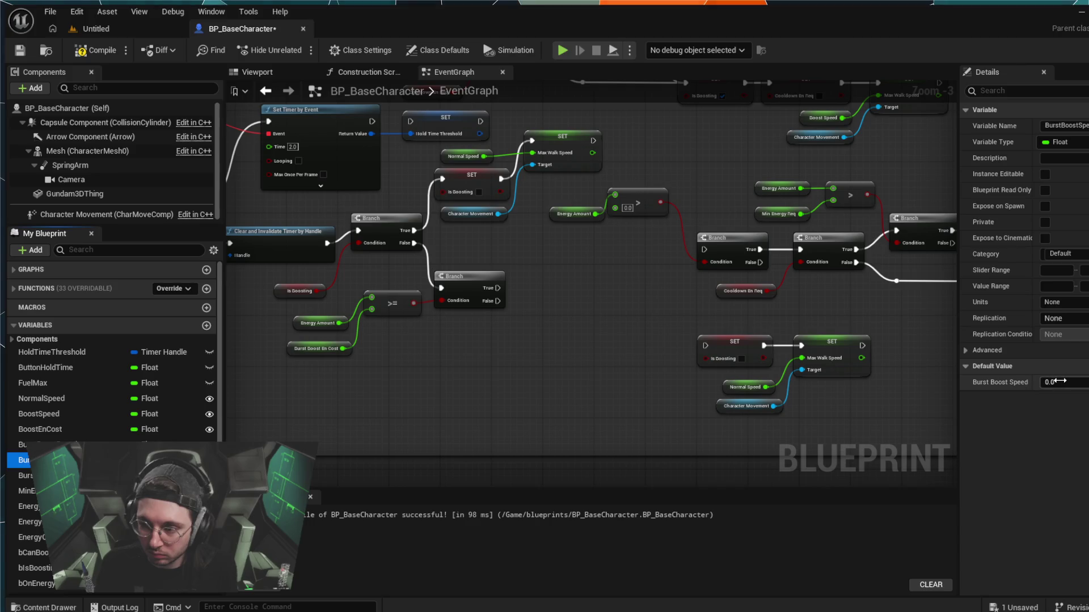
{"action": "left_click", "coordinate": [1056, 381]}
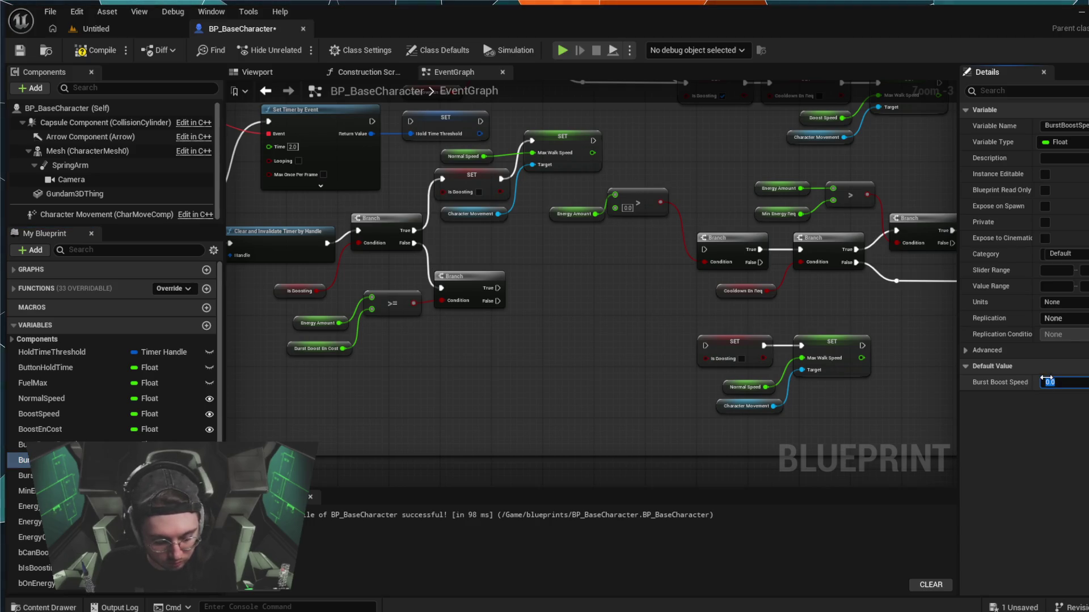
{"action": "type", "text": "24"}
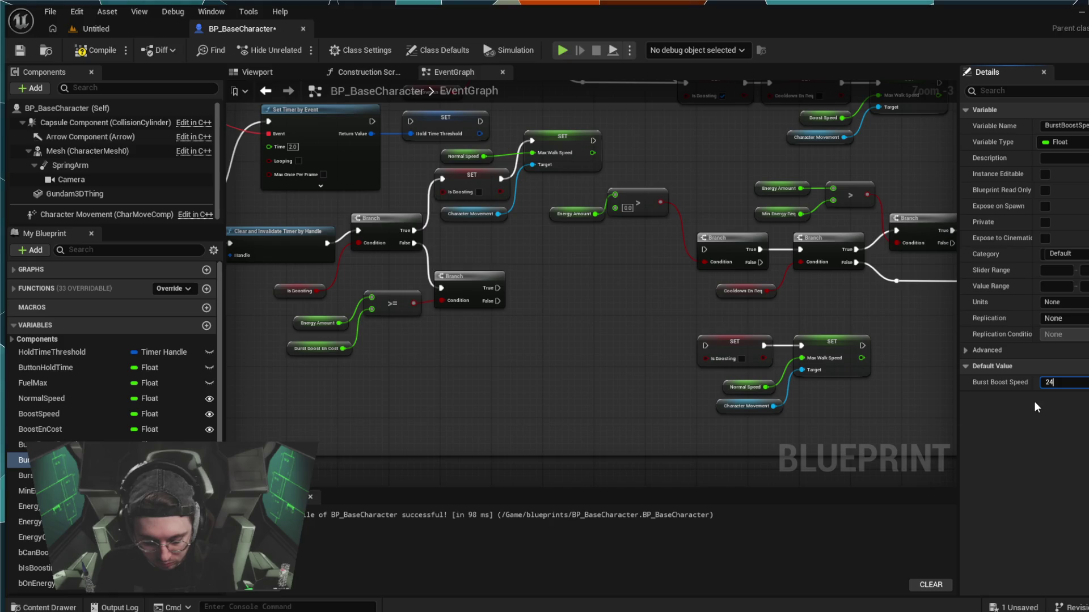
{"action": "key", "text": "BackSpace"}
{"action": "type", "text": "500"}
{"action": "key", "text": "Return"}
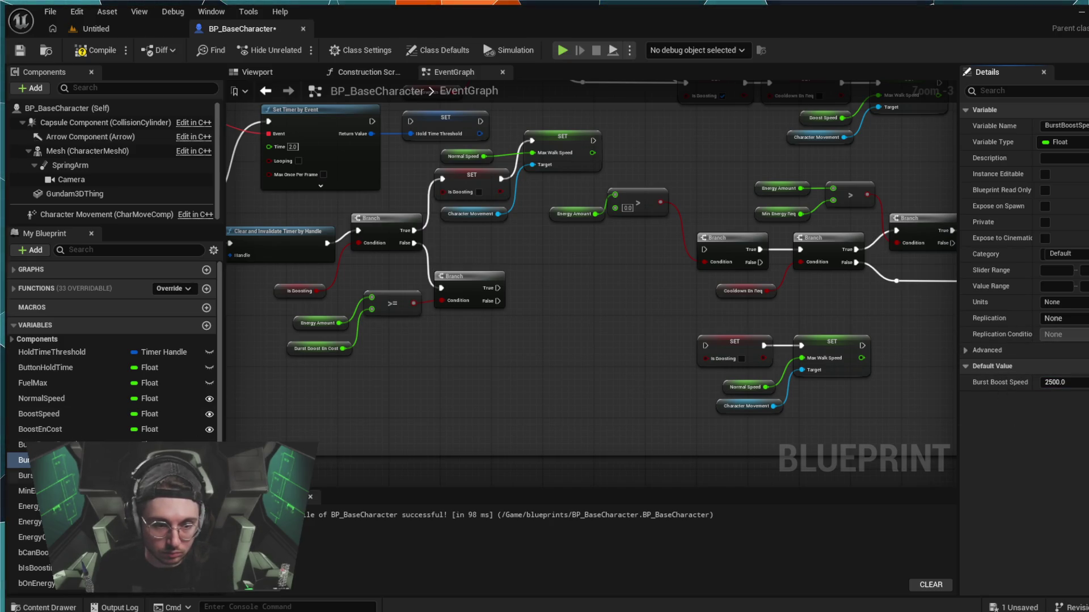
{"action": "left_click", "coordinate": [34, 445]}
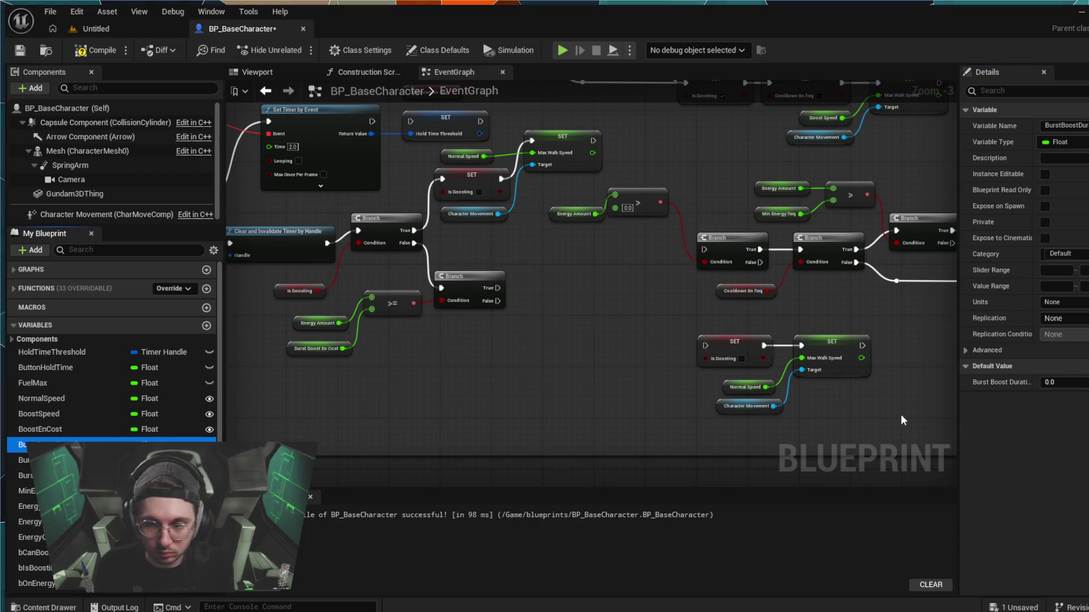
{"action": "left_click", "coordinate": [1051, 382]}
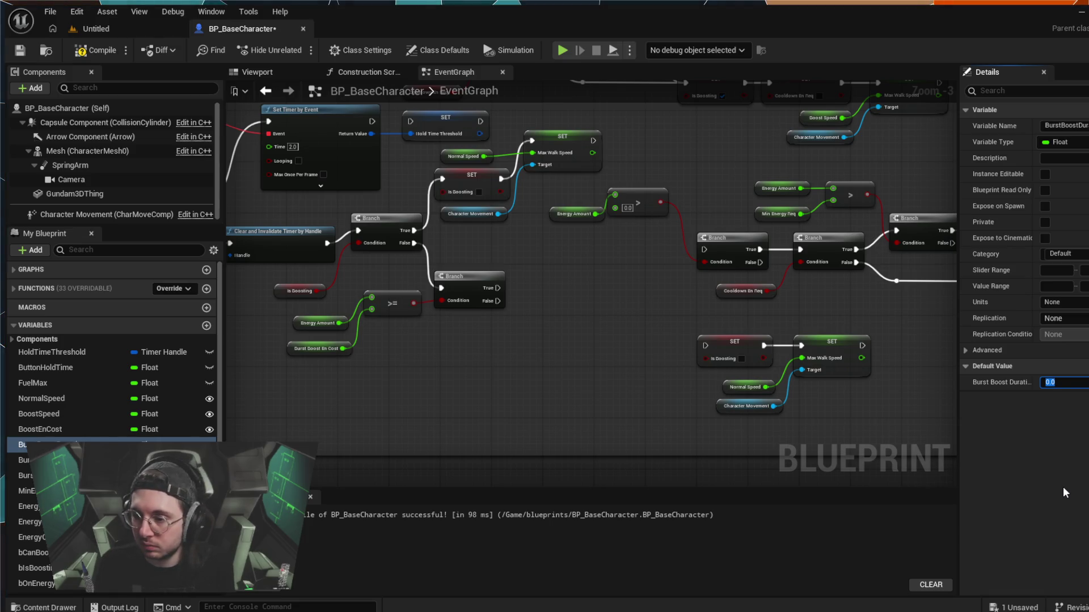
- Survey the EventGraph's comment sections and widen the Boost comment box leftward
{"action": "scroll", "coordinate": [865, 432], "scroll_direction": "down", "scroll_amount": 2}
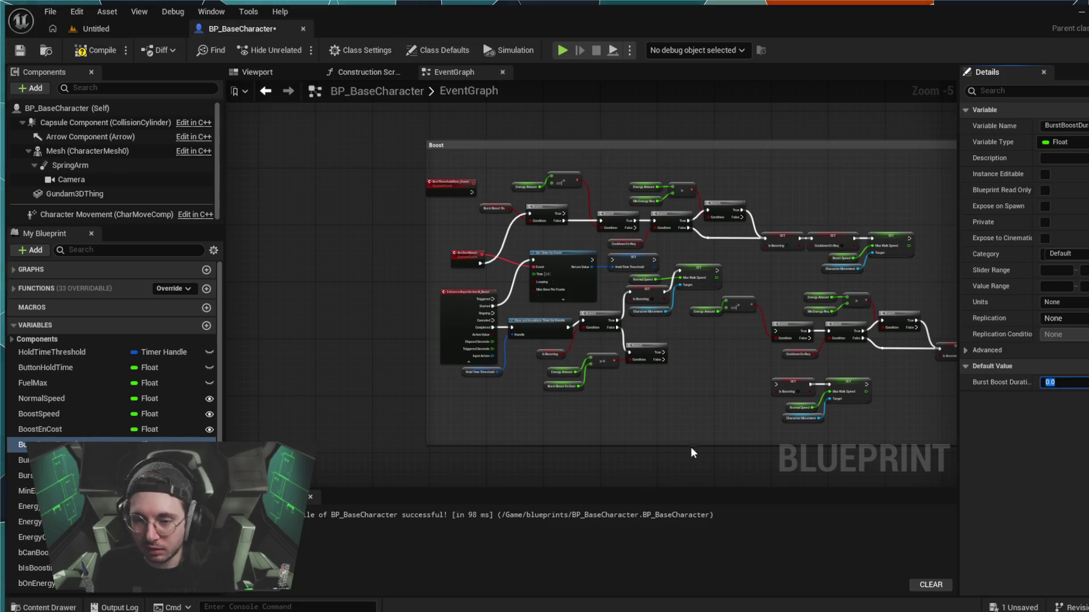
{"action": "left_click_drag", "start_coordinate": [662, 457], "coordinate": [531, 386]}
{"action": "scroll", "coordinate": [826, 435], "scroll_direction": "down", "scroll_amount": 2}
{"action": "left_click_drag", "start_coordinate": [826, 434], "coordinate": [815, 225]}
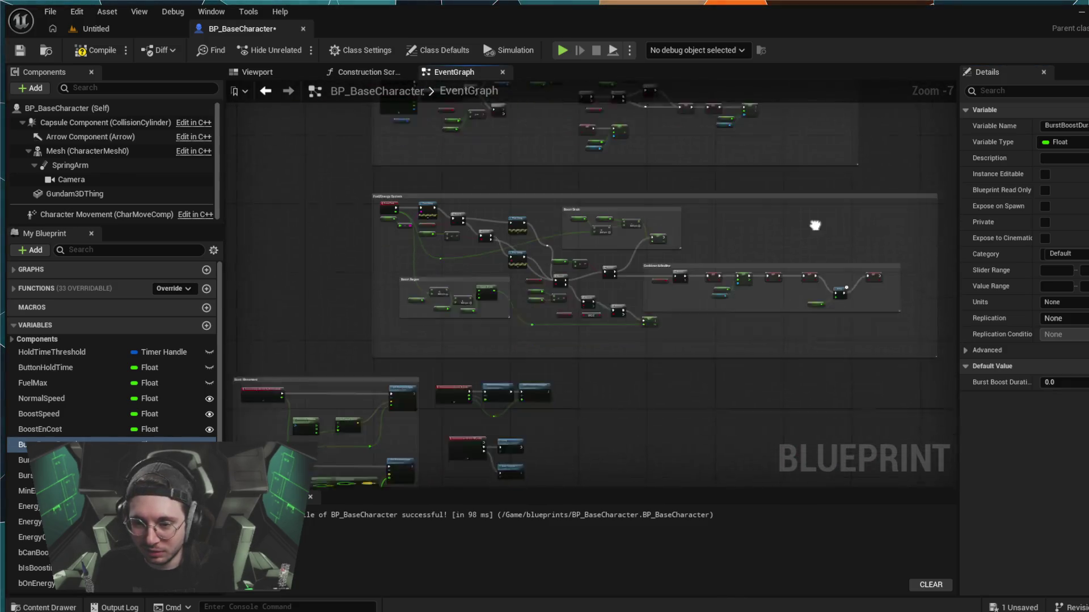
{"action": "mouse_move", "coordinate": [824, 375]}
{"action": "left_mouse_down"}
{"action": "mouse_move", "coordinate": [843, 309]}
{"action": "mouse_move", "coordinate": [771, 375]}
{"action": "left_mouse_up"}
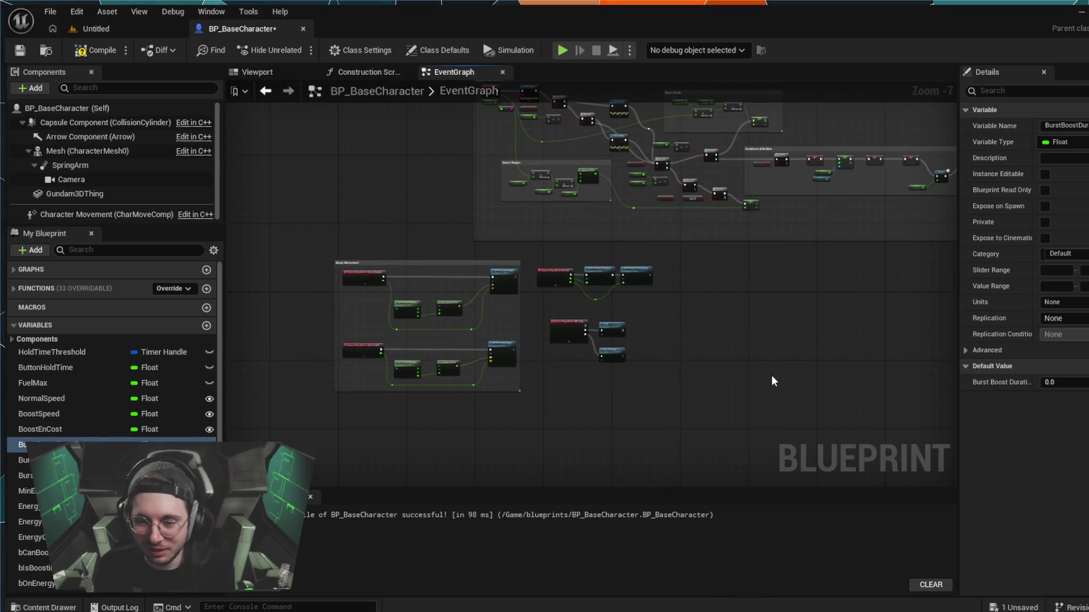
{"action": "scroll", "coordinate": [771, 376], "scroll_direction": "down", "scroll_amount": 2}
{"action": "left_click_drag", "start_coordinate": [716, 397], "coordinate": [690, 450]}
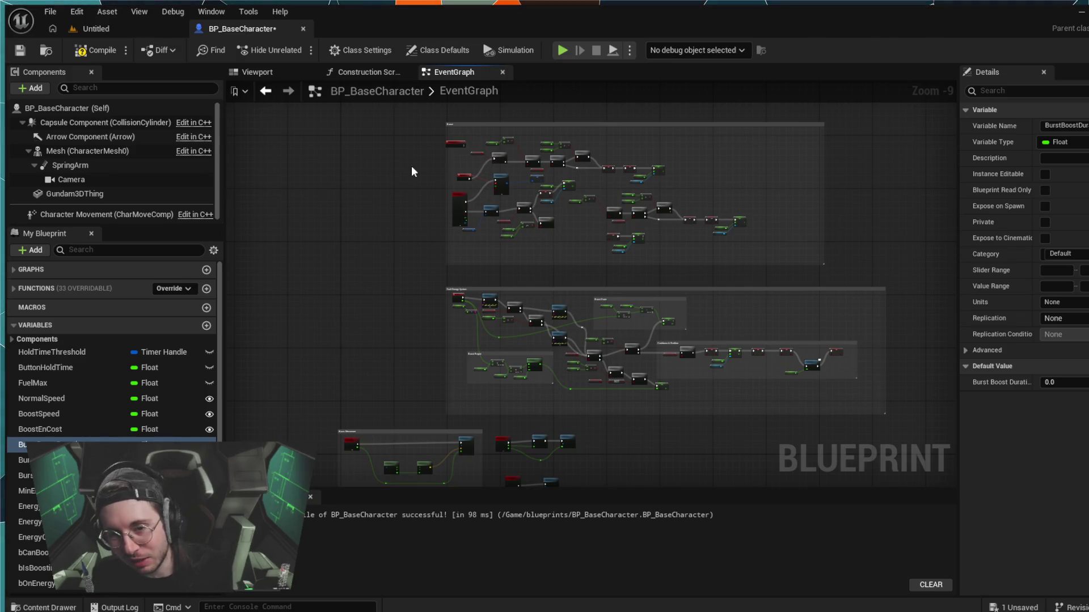
{"action": "scroll", "coordinate": [426, 165], "scroll_direction": "up", "scroll_amount": 4}
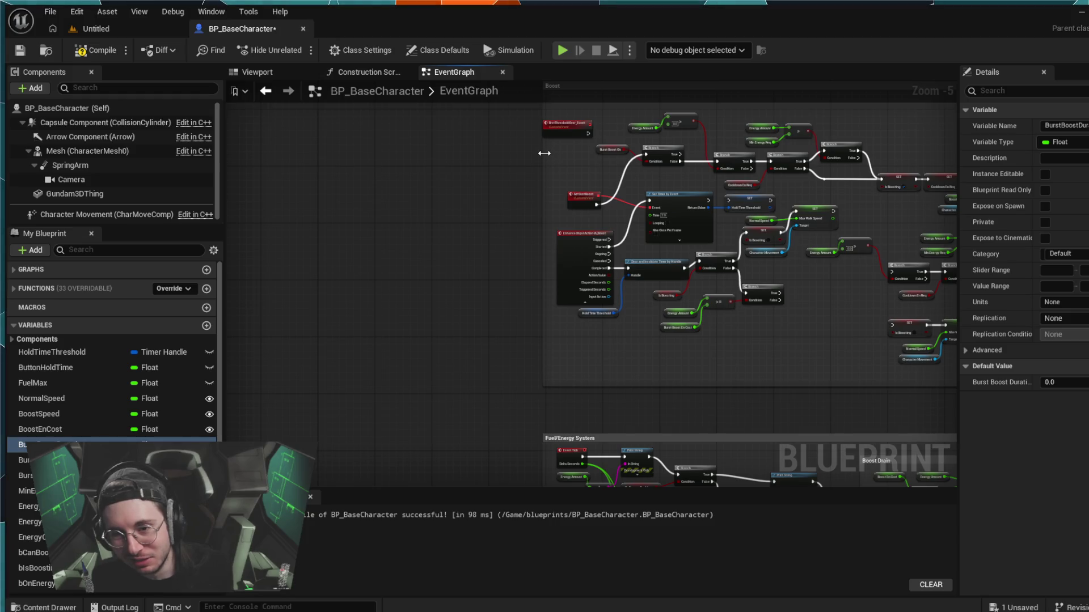
{"action": "left_click_drag", "start_coordinate": [545, 153], "coordinate": [532, 157]}
{"action": "mouse_move", "coordinate": [471, 193]}
{"action": "left_mouse_down"}
{"action": "mouse_move", "coordinate": [389, 291]}
{"action": "mouse_move", "coordinate": [341, 230]}
{"action": "mouse_move", "coordinate": [244, 226]}
{"action": "left_mouse_up"}
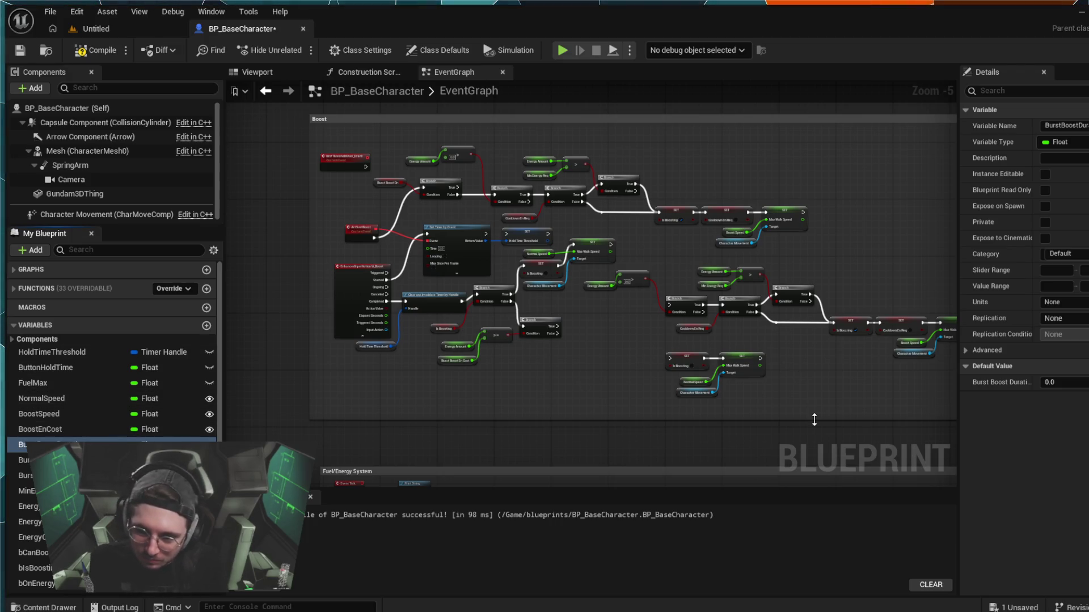
- Settle Burst Boost Duration's default at 0.4 after trying 1.5 and 0.7
{"action": "left_click", "coordinate": [1059, 383]}
{"action": "type", "text": "1"}
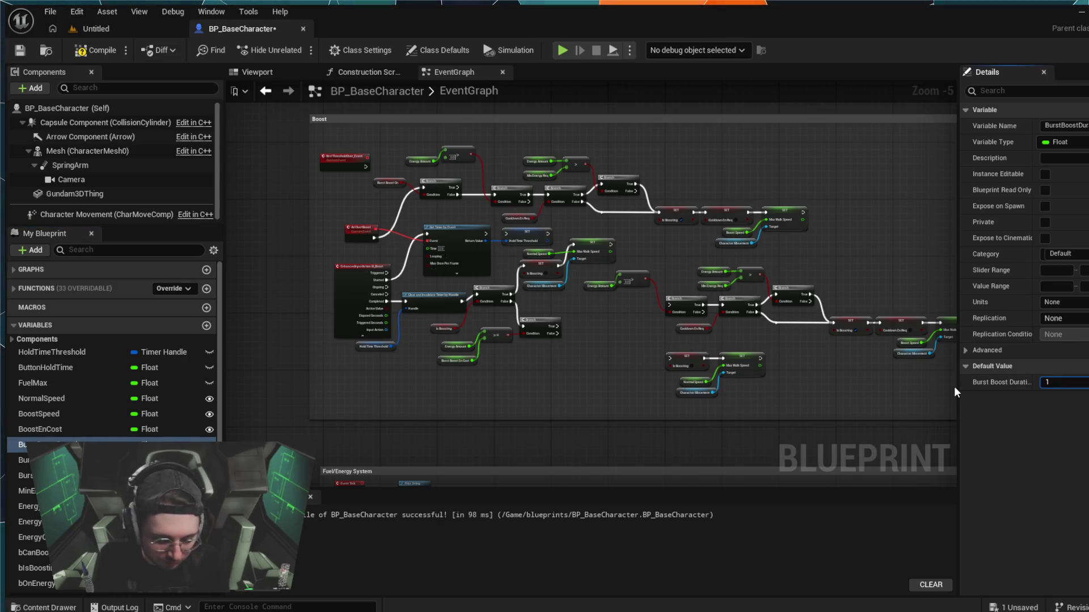
{"action": "type", "text": ".5"}
{"action": "key", "text": "Return"}
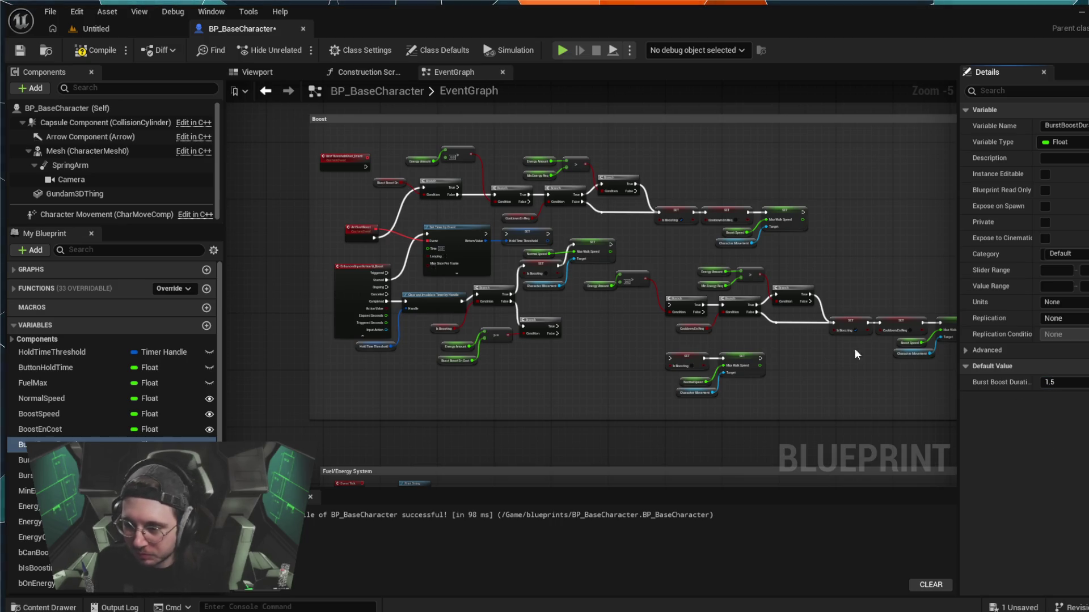
{"action": "scroll", "coordinate": [511, 369], "scroll_direction": "up", "scroll_amount": 2}
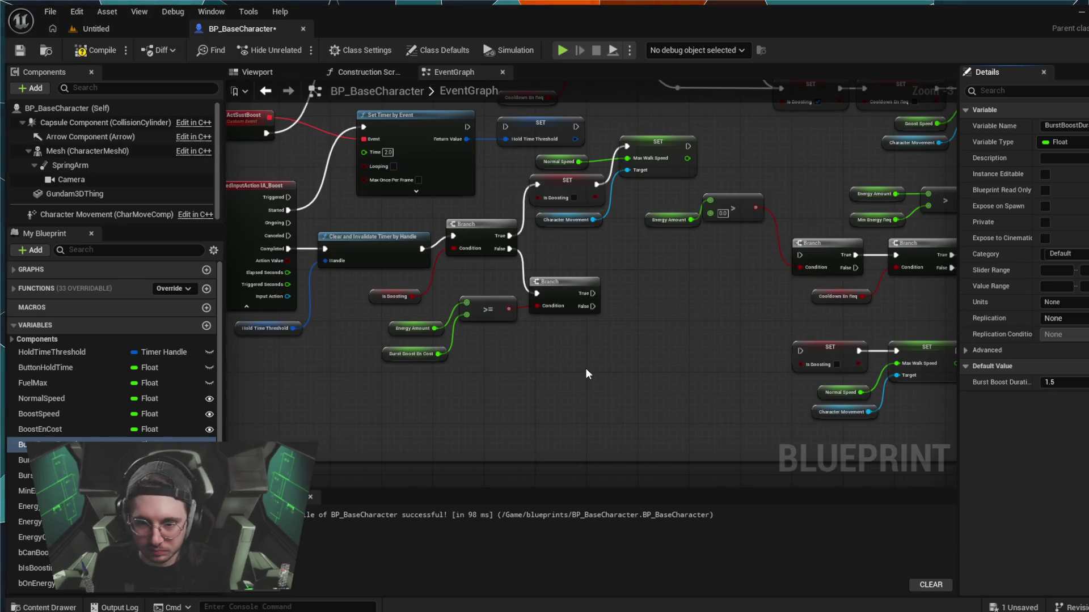
{"action": "mouse_move", "coordinate": [590, 366]}
{"action": "left_mouse_down"}
{"action": "mouse_move", "coordinate": [660, 365]}
{"action": "mouse_move", "coordinate": [693, 380]}
{"action": "left_mouse_up"}
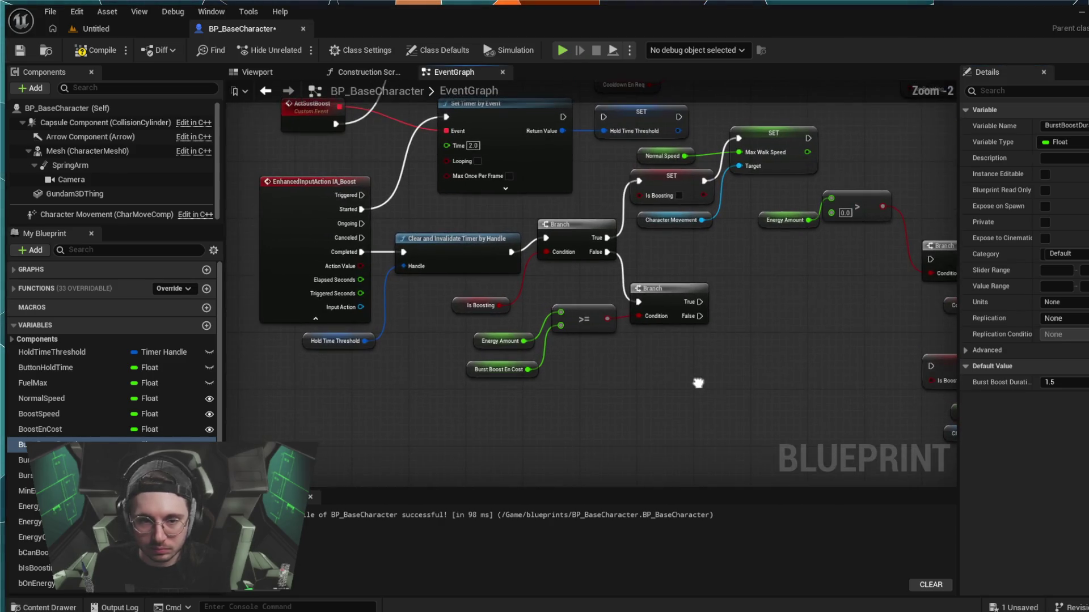
{"action": "scroll", "coordinate": [693, 380], "scroll_direction": "down", "scroll_amount": 2}
{"action": "scroll", "coordinate": [693, 380], "scroll_direction": "up", "scroll_amount": 3}
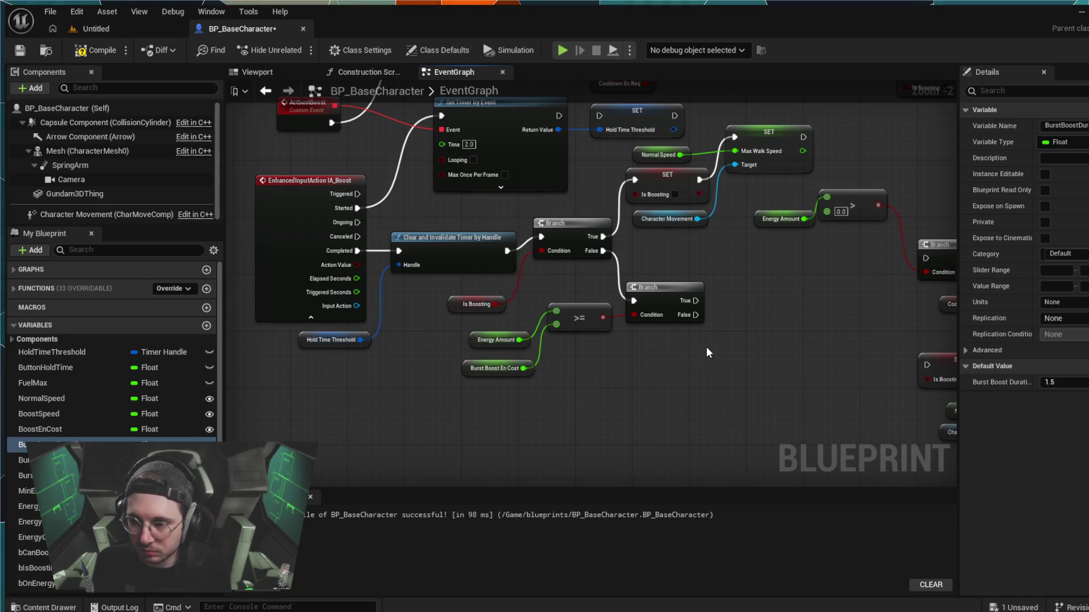
{"action": "left_click", "coordinate": [1060, 382]}
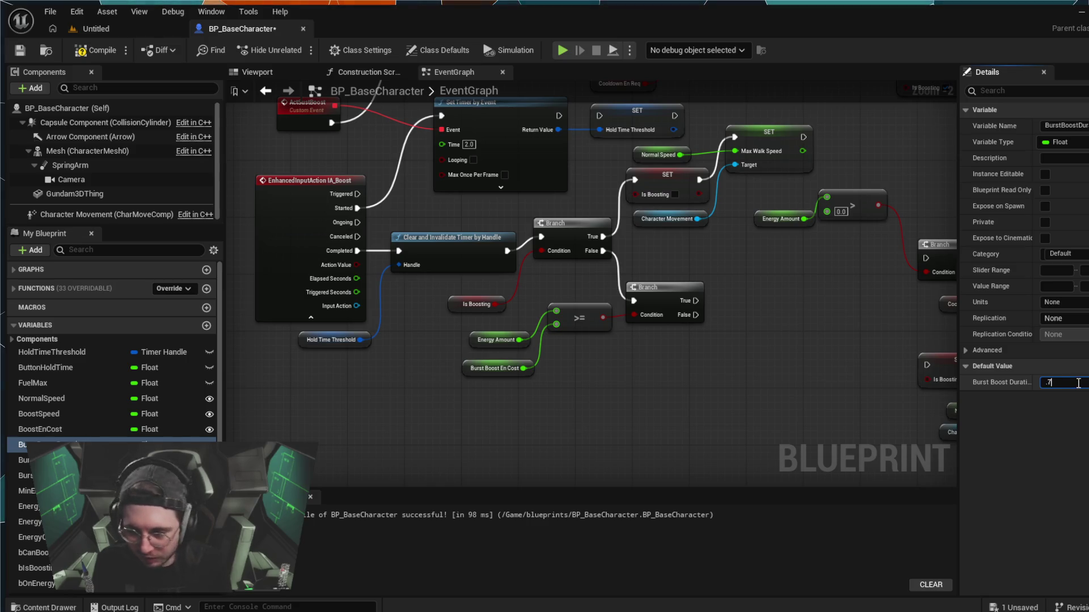
{"action": "type", "text": "0.7"}
{"action": "key", "text": "Return"}
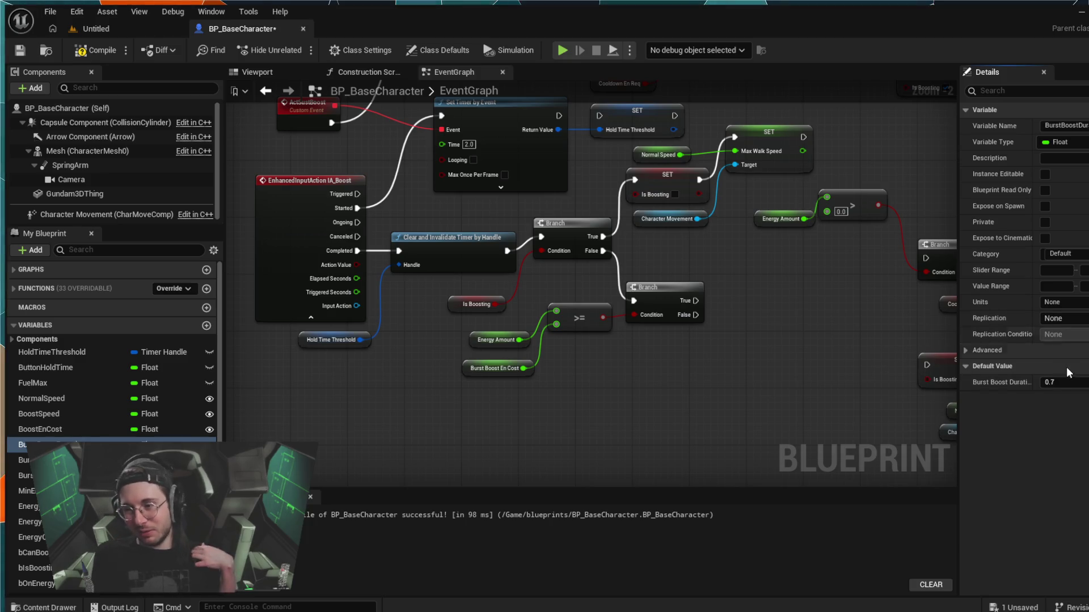
{"action": "left_click", "coordinate": [1067, 383]}
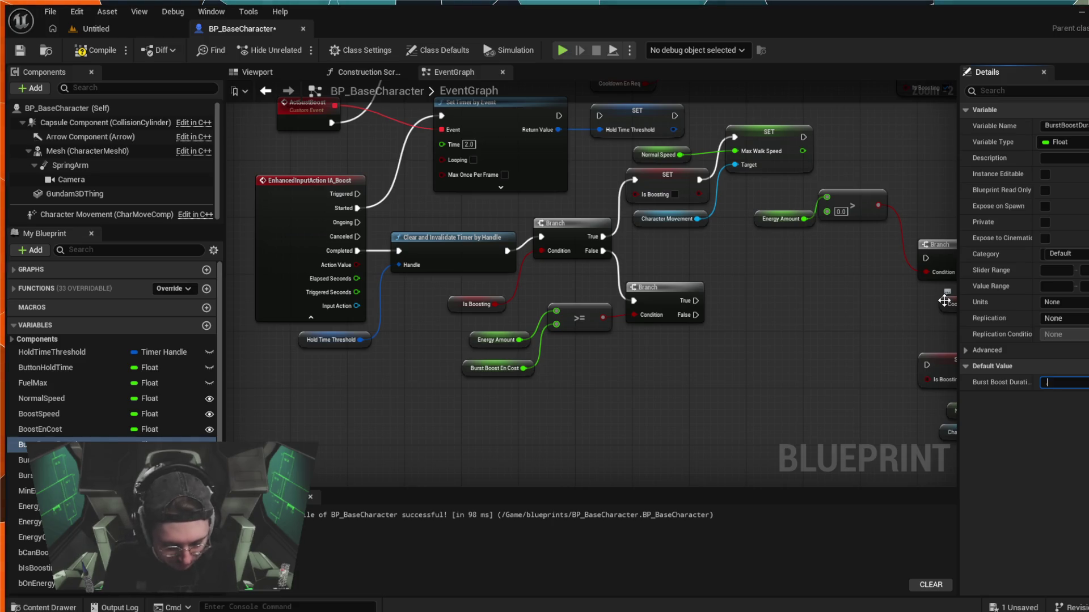
{"action": "type", "text": "0.4"}
{"action": "key", "text": "Return"}
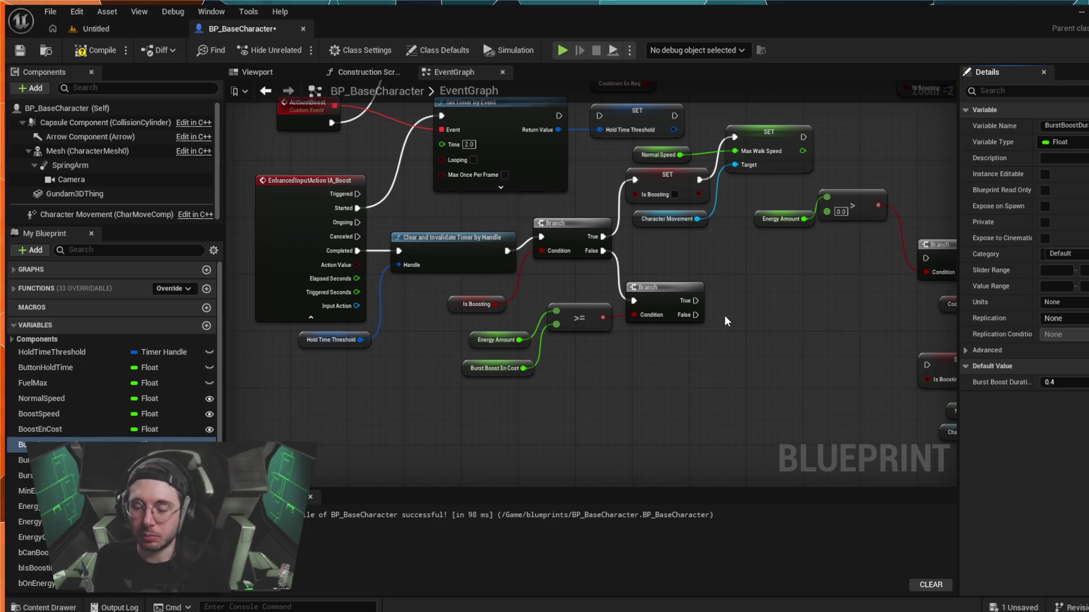
- Begin a Subtract (float) node from the lower Branch's True output, after cancelling a first attempt
{"action": "mouse_move", "coordinate": [764, 367]}
{"action": "left_mouse_down"}
{"action": "mouse_move", "coordinate": [692, 348]}
{"action": "mouse_move", "coordinate": [687, 361]}
{"action": "left_mouse_up"}
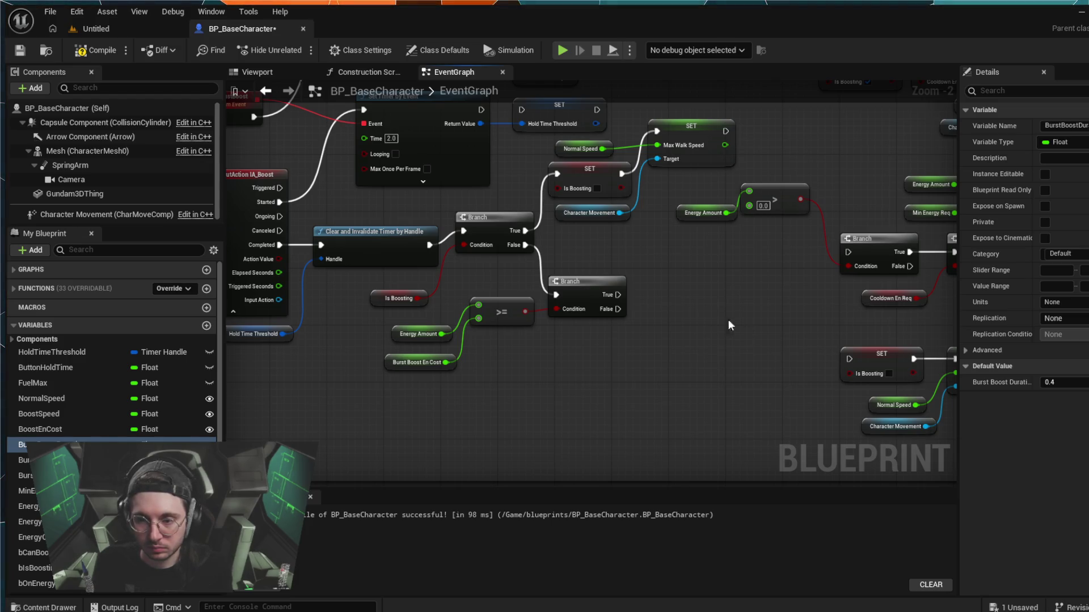
{"action": "left_click_drag", "start_coordinate": [622, 299], "coordinate": [651, 260]}
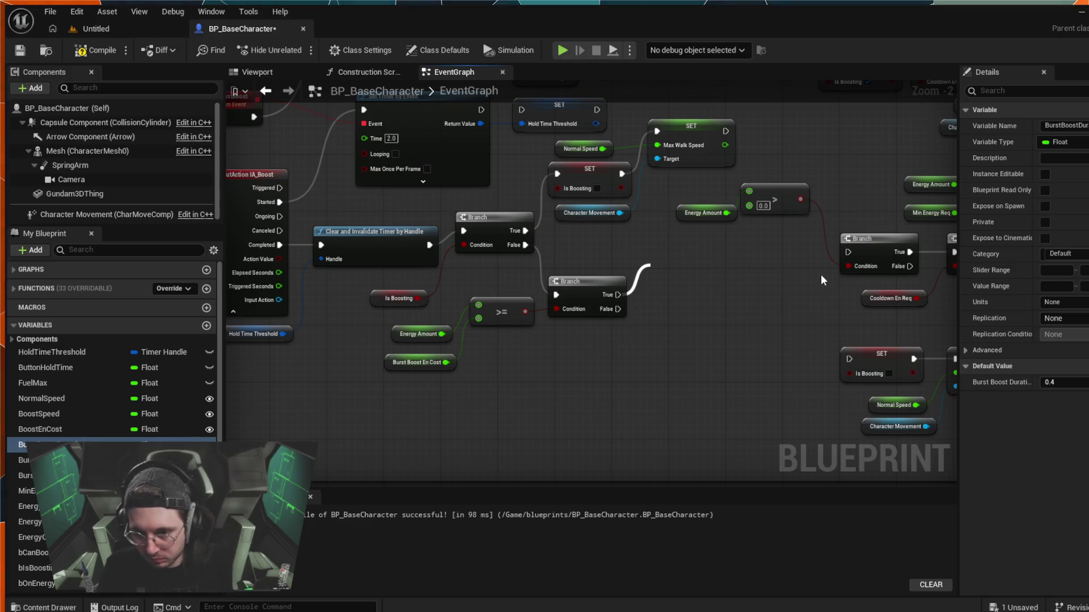
{"action": "left_click", "coordinate": [629, 253]}
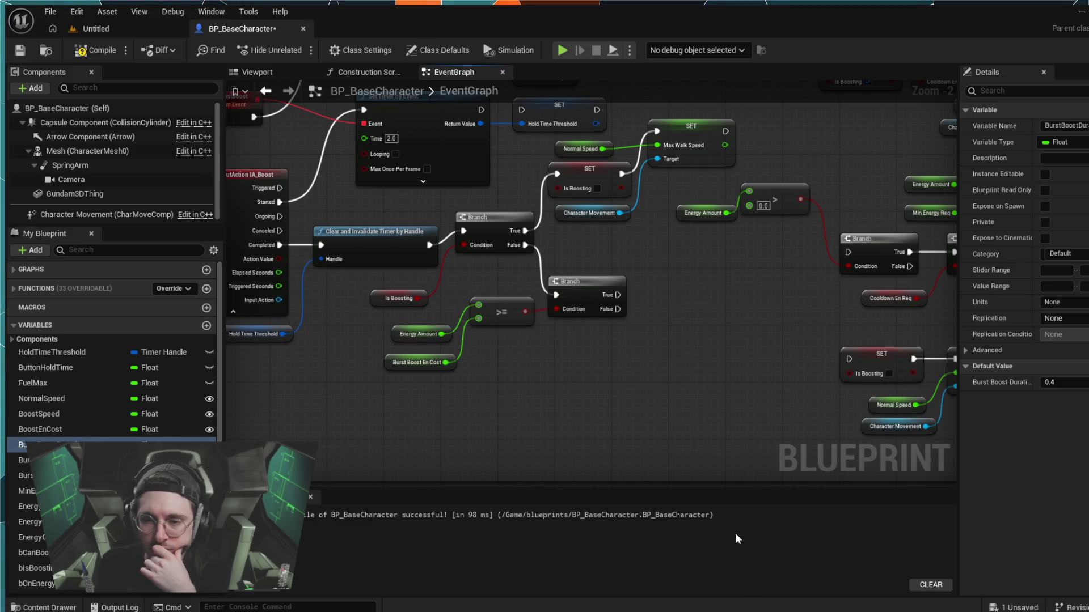
{"action": "left_click_drag", "start_coordinate": [574, 419], "coordinate": [640, 416]}
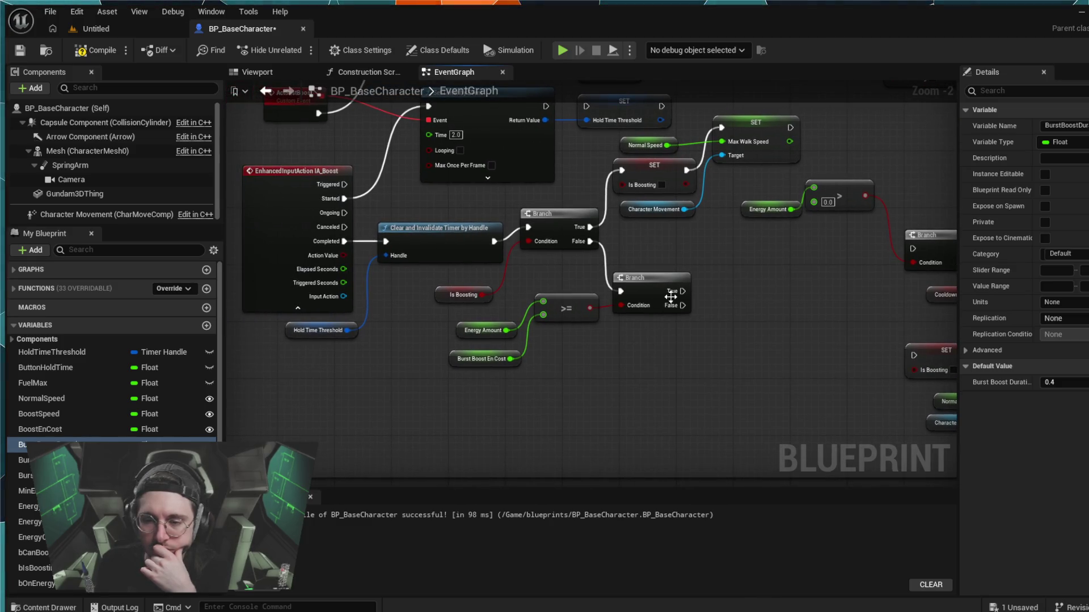
{"action": "mouse_move", "coordinate": [689, 291]}
{"action": "left_mouse_down"}
{"action": "mouse_move", "coordinate": [712, 256]}
{"action": "mouse_move", "coordinate": [699, 264]}
{"action": "left_mouse_up"}
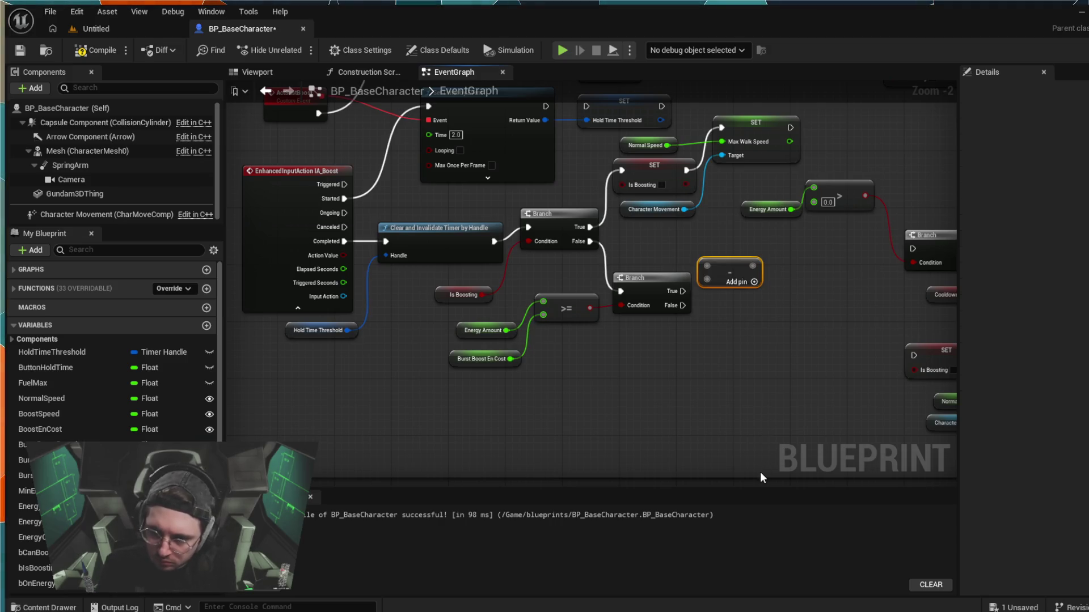
- Position the subtract node and wire Energy Amount and Burst Boost En Cost getters into its inputs
{"action": "left_click_drag", "start_coordinate": [748, 262], "coordinate": [762, 255]}
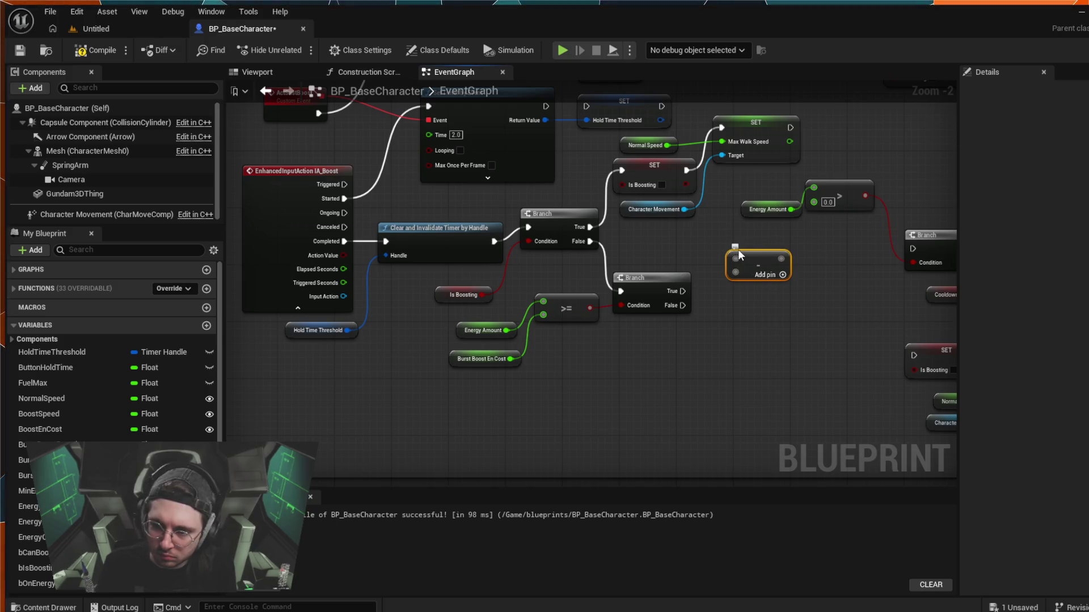
{"action": "left_click_drag", "start_coordinate": [739, 255], "coordinate": [717, 362]}
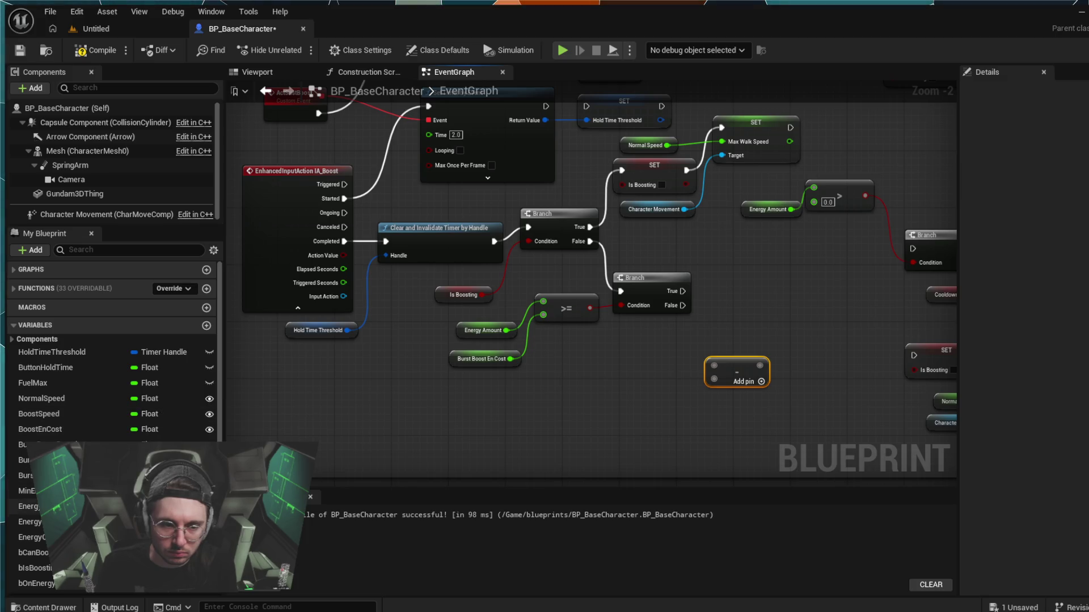
{"action": "left_click", "coordinate": [28, 507]}
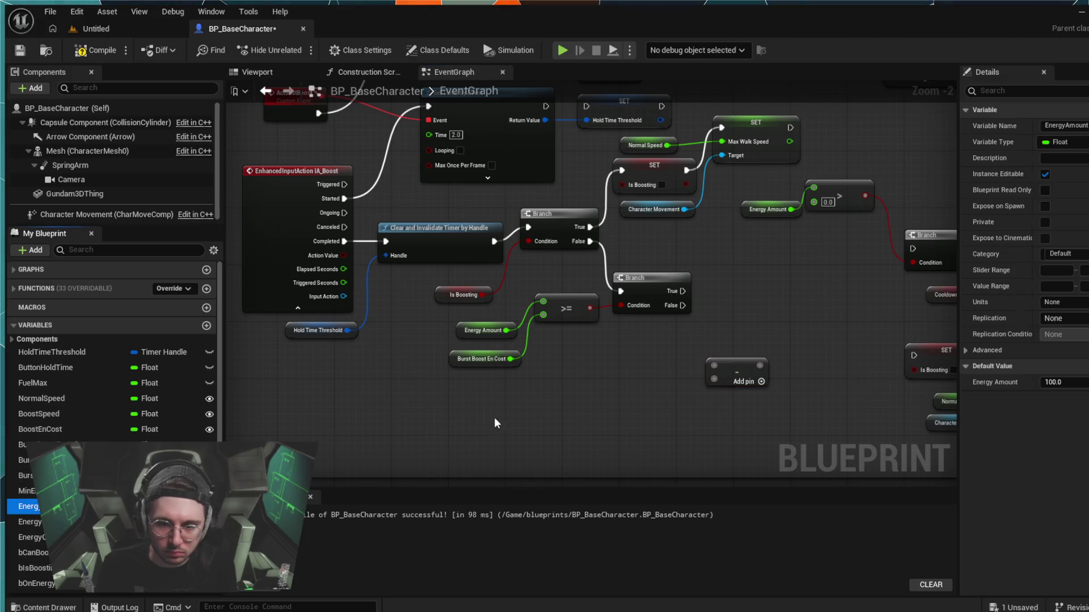
{"action": "key", "text": "ctrl+v"}
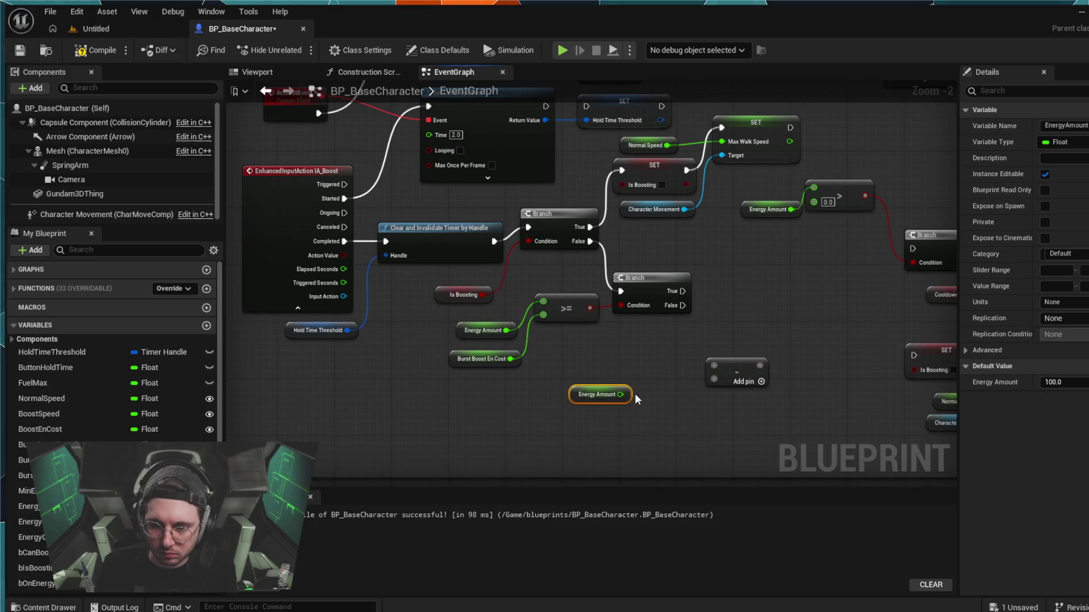
{"action": "mouse_move", "coordinate": [621, 394]}
{"action": "left_mouse_down"}
{"action": "mouse_move", "coordinate": [714, 366]}
{"action": "mouse_move", "coordinate": [697, 403]}
{"action": "left_mouse_up"}
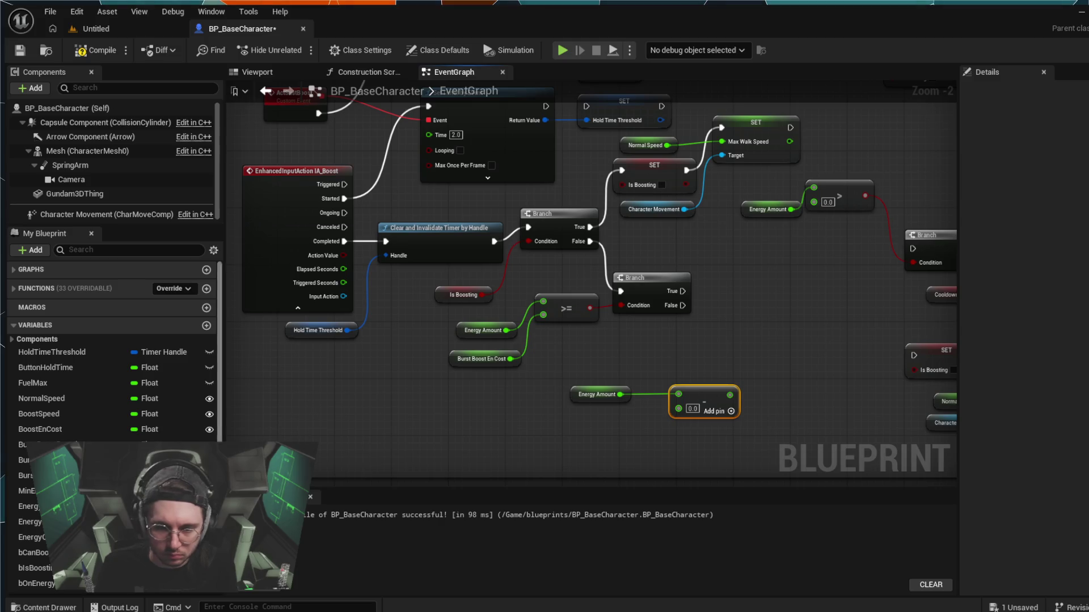
{"action": "left_click", "coordinate": [26, 475]}
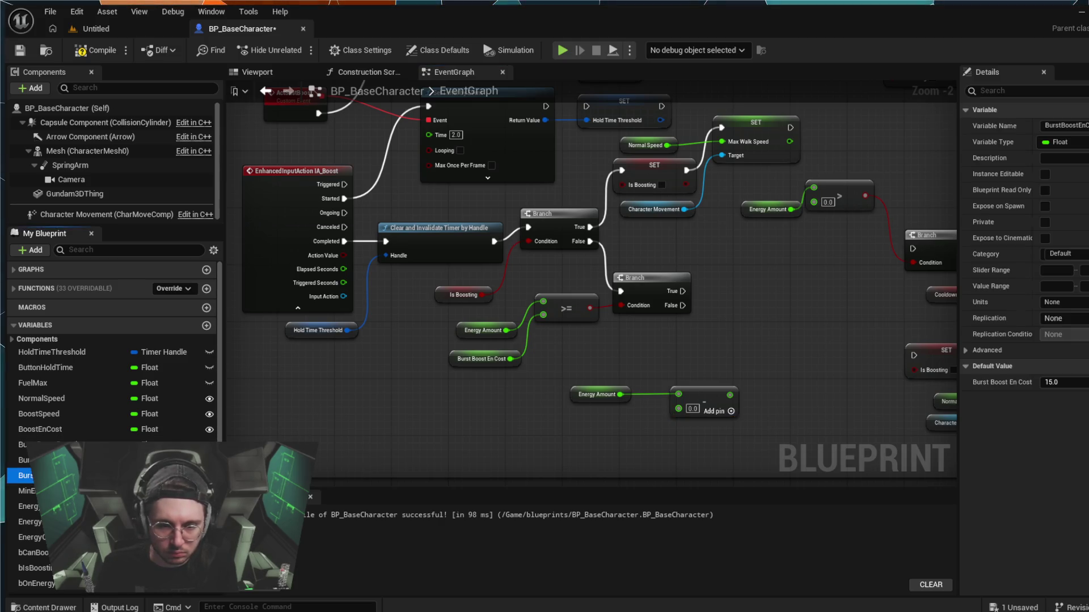
{"action": "mouse_move", "coordinate": [494, 440]}
{"action": "left_mouse_down"}
{"action": "mouse_move", "coordinate": [559, 434]}
{"action": "mouse_move", "coordinate": [550, 457]}
{"action": "mouse_move", "coordinate": [678, 408]}
{"action": "left_mouse_up"}
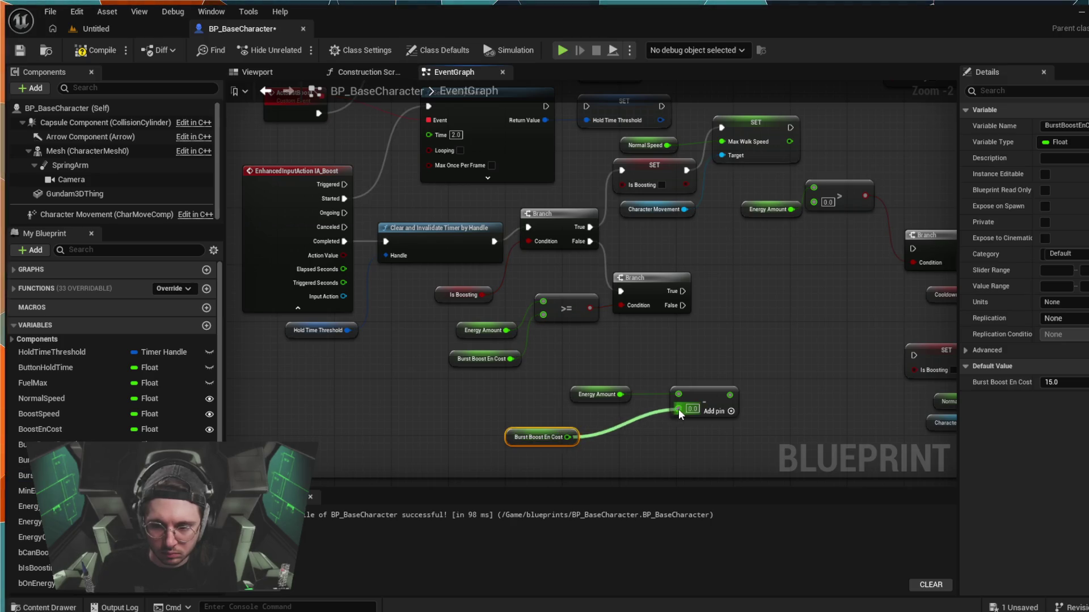
{"action": "left_click_drag", "start_coordinate": [569, 432], "coordinate": [628, 422]}
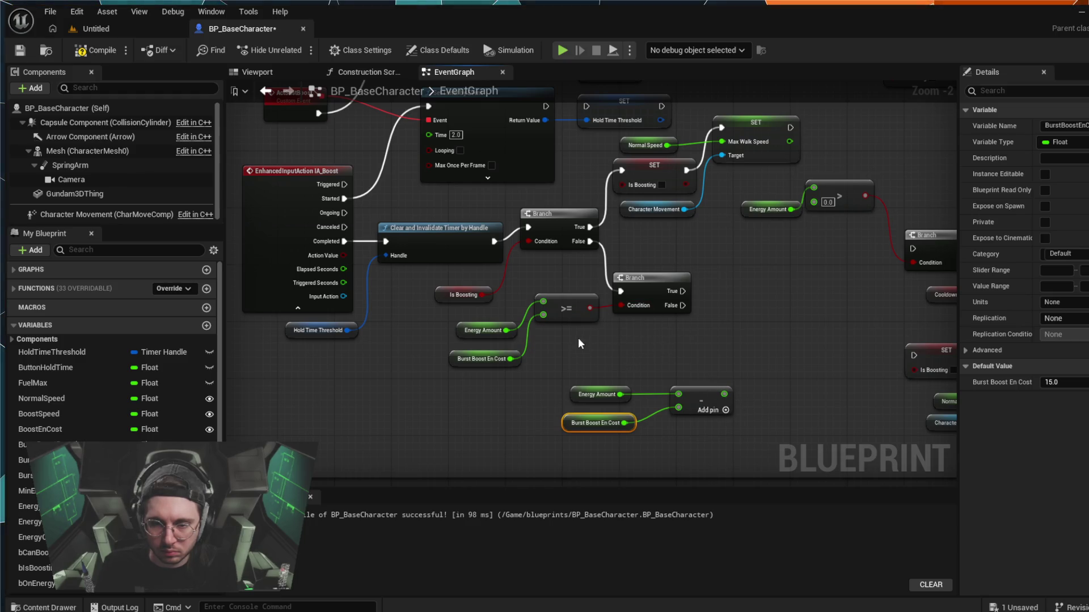
{"action": "mouse_move", "coordinate": [616, 426]}
{"action": "left_mouse_down"}
{"action": "mouse_move", "coordinate": [633, 385]}
{"action": "mouse_move", "coordinate": [661, 359]}
{"action": "mouse_move", "coordinate": [617, 385]}
{"action": "left_mouse_up"}
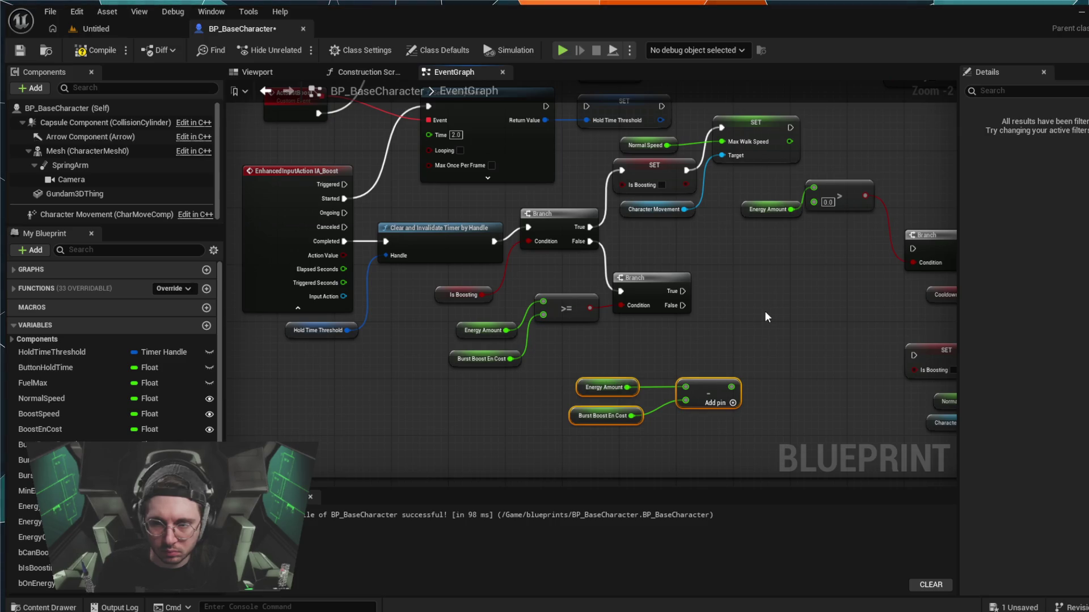
- Create a SET Energy Amount node from the subtraction result
{"action": "scroll", "coordinate": [764, 317], "scroll_direction": "down", "scroll_amount": 1}
{"action": "mouse_move", "coordinate": [764, 316]}
{"action": "left_mouse_down"}
{"action": "mouse_move", "coordinate": [609, 315]}
{"action": "mouse_move", "coordinate": [588, 298]}
{"action": "mouse_move", "coordinate": [511, 311]}
{"action": "mouse_move", "coordinate": [549, 256]}
{"action": "left_mouse_up"}
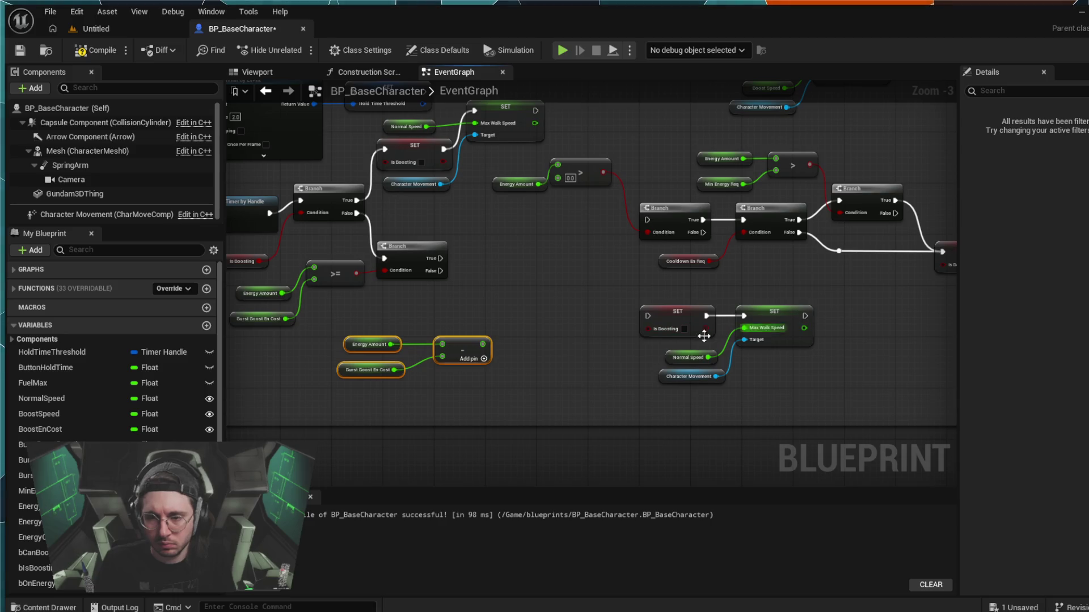
{"action": "left_click_drag", "start_coordinate": [482, 344], "coordinate": [520, 339]}
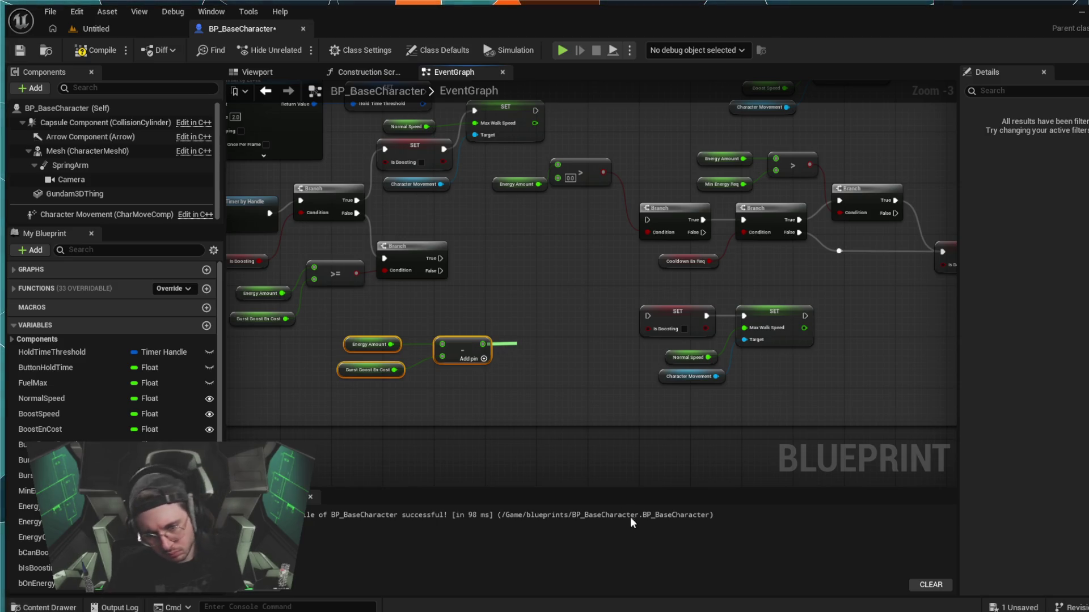
{"action": "left_click", "coordinate": [541, 397]}
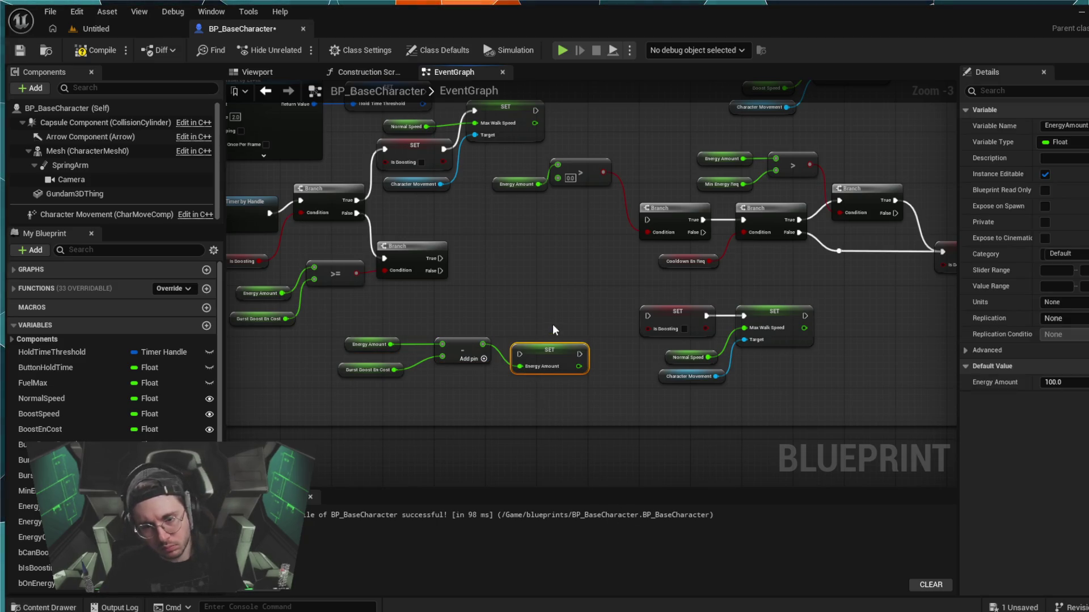
{"action": "left_click_drag", "start_coordinate": [548, 327], "coordinate": [539, 325]}
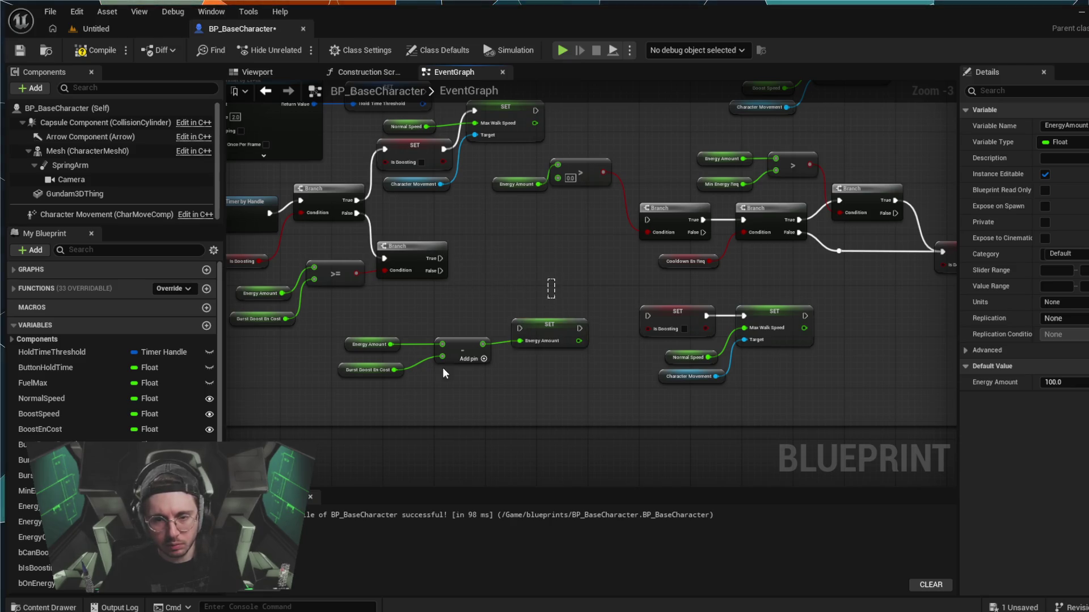
- Move the four energy-deduction nodes up and right, undoing an accidental Branch move
{"action": "mouse_move", "coordinate": [442, 368]}
{"action": "left_mouse_down"}
{"action": "mouse_move", "coordinate": [366, 385]}
{"action": "mouse_move", "coordinate": [425, 361]}
{"action": "mouse_move", "coordinate": [502, 303]}
{"action": "left_mouse_up"}
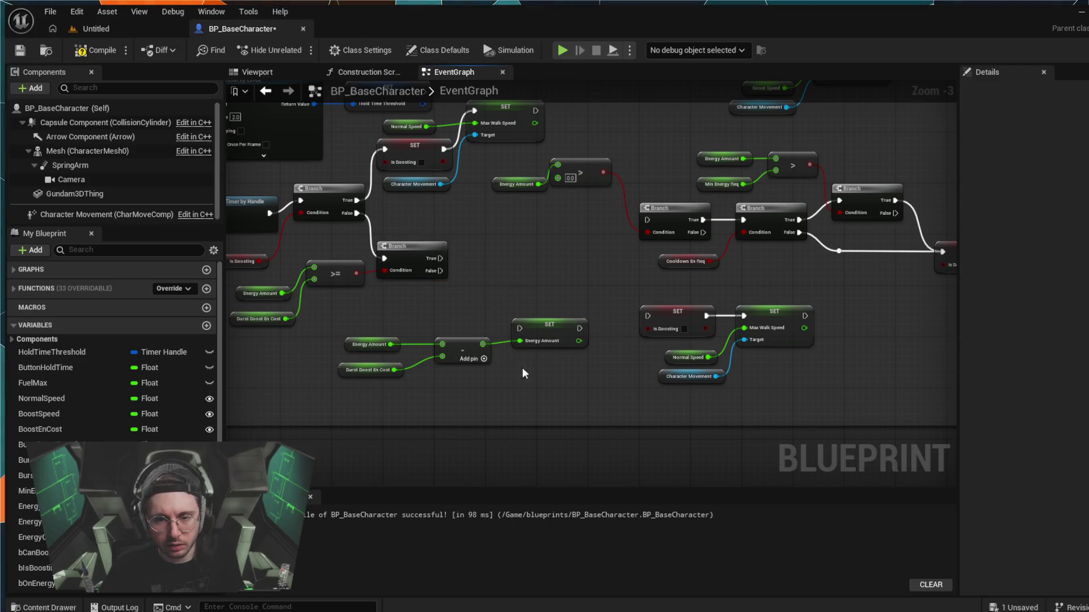
{"action": "mouse_move", "coordinate": [523, 373]}
{"action": "left_mouse_down"}
{"action": "mouse_move", "coordinate": [436, 318]}
{"action": "mouse_move", "coordinate": [339, 313]}
{"action": "left_mouse_up"}
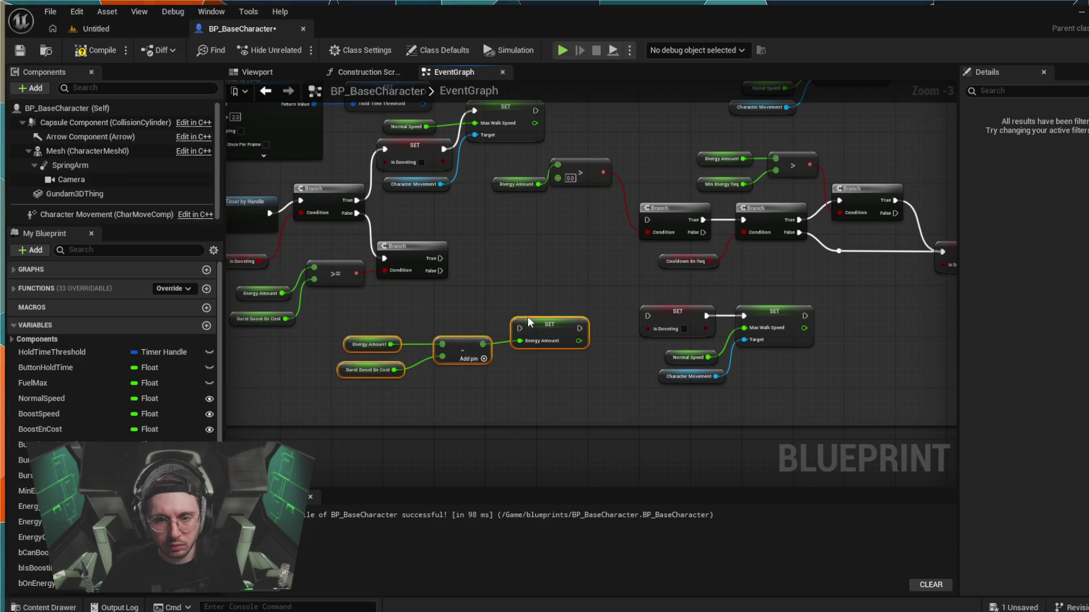
{"action": "mouse_move", "coordinate": [528, 322]}
{"action": "left_mouse_down"}
{"action": "mouse_move", "coordinate": [560, 217]}
{"action": "mouse_move", "coordinate": [569, 278]}
{"action": "mouse_move", "coordinate": [575, 265]}
{"action": "left_mouse_up"}
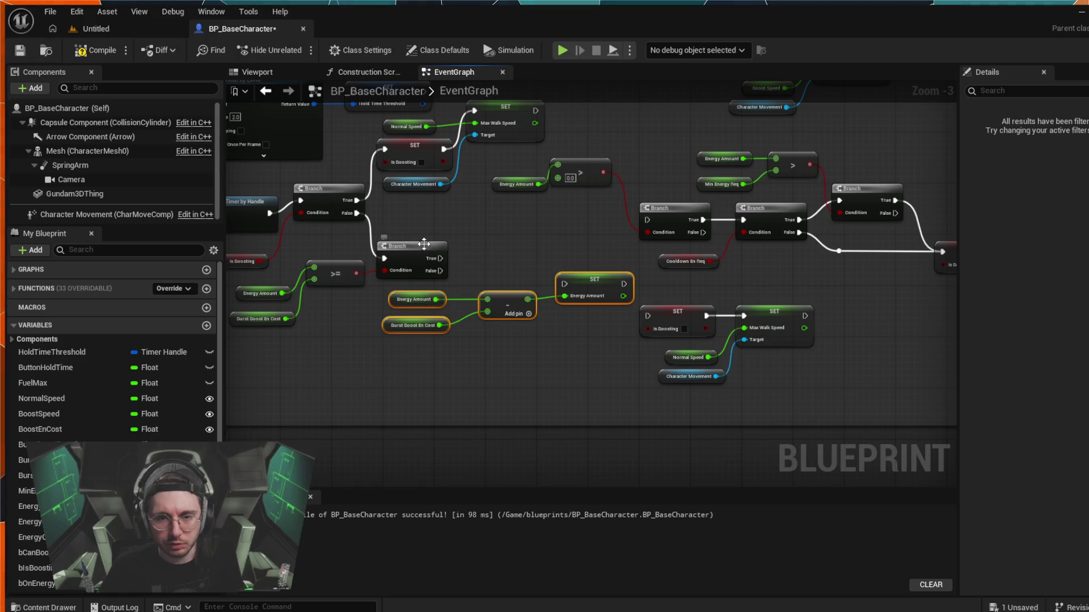
{"action": "mouse_move", "coordinate": [424, 244]}
{"action": "left_mouse_down"}
{"action": "mouse_move", "coordinate": [424, 339]}
{"action": "mouse_move", "coordinate": [443, 385]}
{"action": "left_mouse_up"}
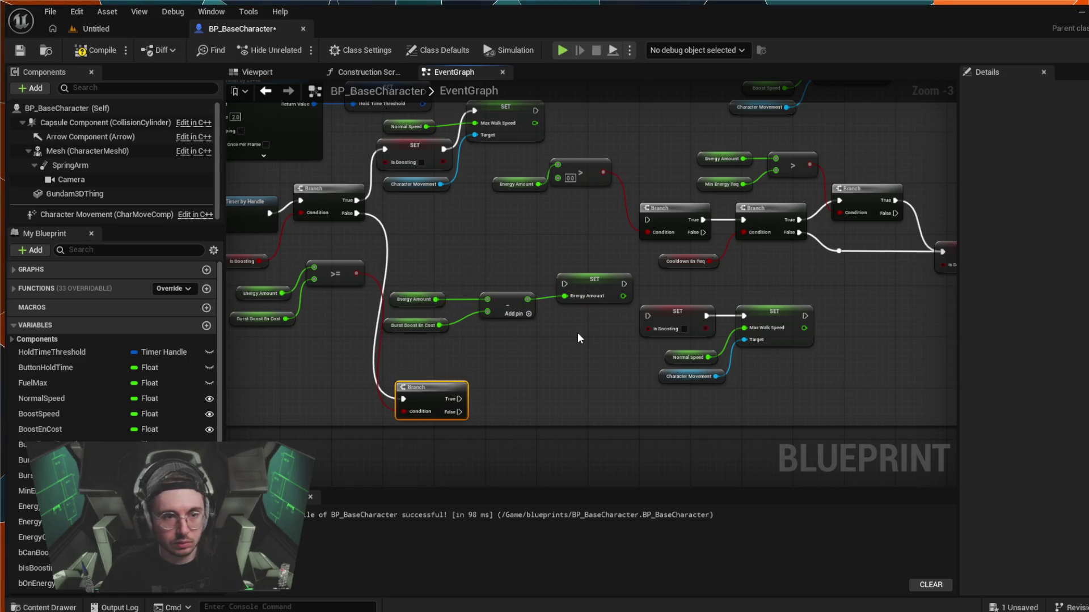
{"action": "key", "text": "ctrl+z"}
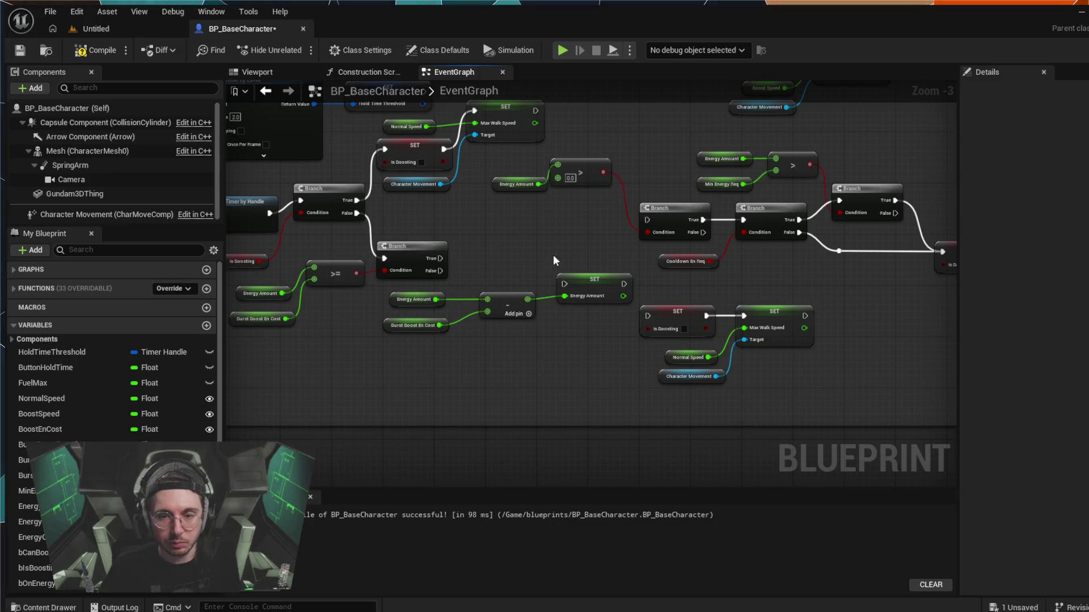
- Shift the four boost-reset nodes, including Character Movement, to the right to make room
{"action": "mouse_move", "coordinate": [572, 254]}
{"action": "left_mouse_down"}
{"action": "mouse_move", "coordinate": [517, 338]}
{"action": "mouse_move", "coordinate": [440, 348]}
{"action": "mouse_move", "coordinate": [544, 294]}
{"action": "mouse_move", "coordinate": [527, 257]}
{"action": "left_mouse_up"}
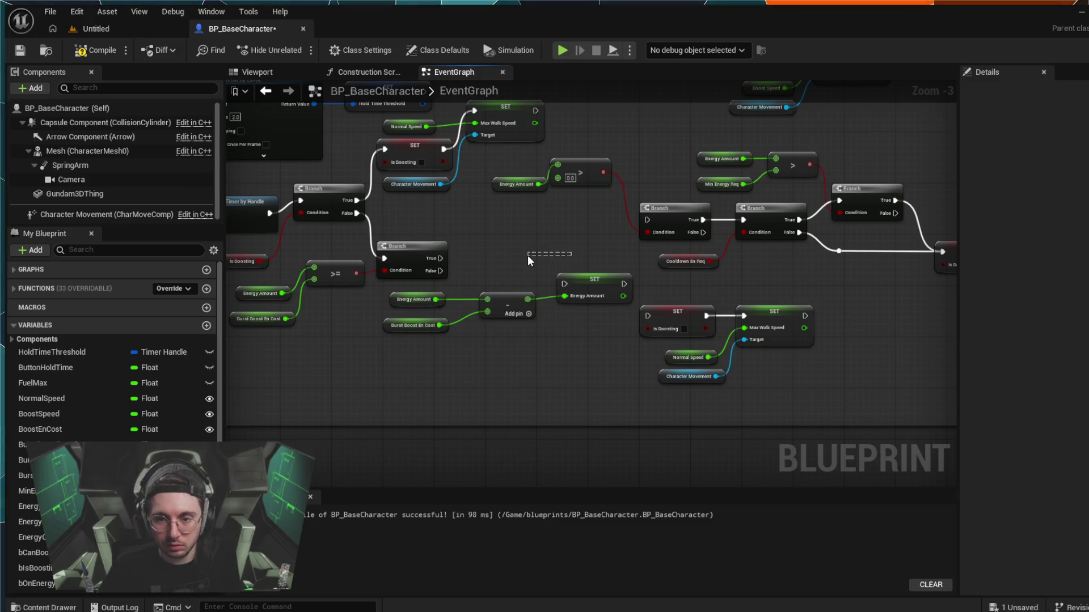
{"action": "mouse_move", "coordinate": [787, 359]}
{"action": "left_mouse_down"}
{"action": "mouse_move", "coordinate": [705, 322]}
{"action": "mouse_move", "coordinate": [735, 316]}
{"action": "mouse_move", "coordinate": [715, 316]}
{"action": "left_mouse_up"}
{"action": "left_click_drag", "start_coordinate": [781, 291], "coordinate": [705, 388]}
{"action": "left_click_drag", "start_coordinate": [682, 317], "coordinate": [781, 330]}
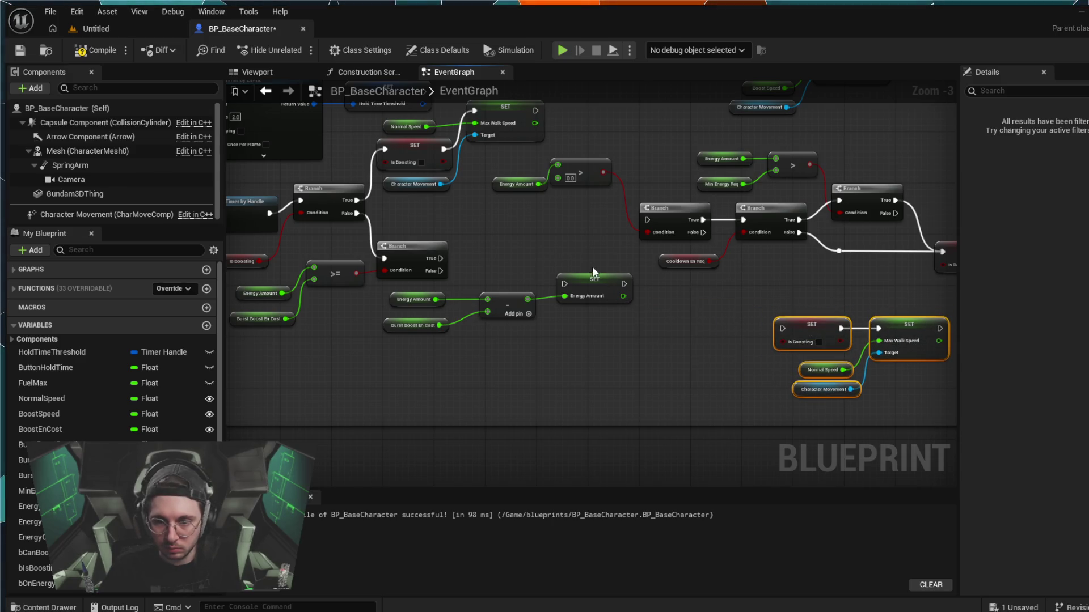
- Reposition the energy-deduction group and wire the lower Branch's True output into SET Energy Amount
{"action": "mouse_move", "coordinate": [637, 264]}
{"action": "left_mouse_down"}
{"action": "mouse_move", "coordinate": [386, 360]}
{"action": "mouse_move", "coordinate": [522, 301]}
{"action": "left_mouse_up"}
{"action": "mouse_move", "coordinate": [419, 292]}
{"action": "left_mouse_down"}
{"action": "mouse_move", "coordinate": [469, 363]}
{"action": "mouse_move", "coordinate": [583, 371]}
{"action": "left_mouse_up"}
{"action": "mouse_move", "coordinate": [590, 280]}
{"action": "left_mouse_down"}
{"action": "mouse_move", "coordinate": [638, 307]}
{"action": "mouse_move", "coordinate": [658, 291]}
{"action": "left_mouse_up"}
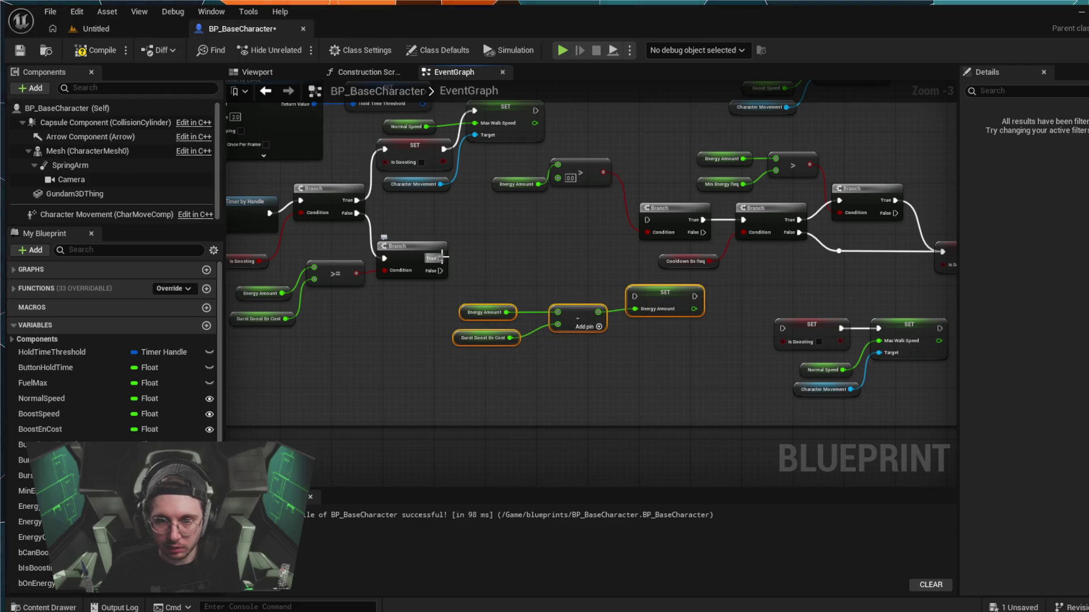
{"action": "left_click_drag", "start_coordinate": [470, 240], "coordinate": [536, 235]}
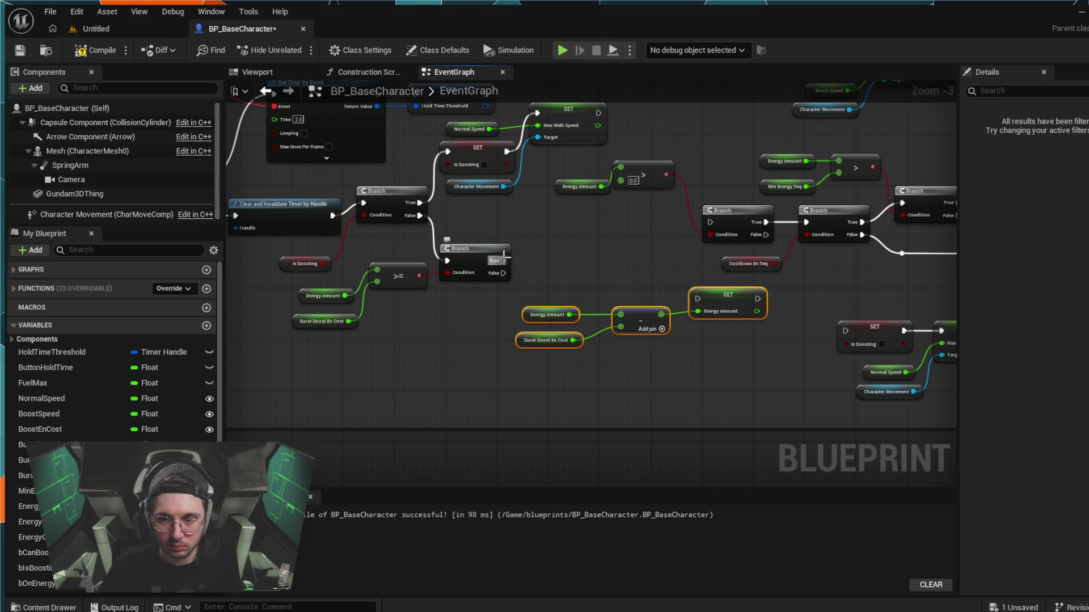
{"action": "mouse_move", "coordinate": [503, 260]}
{"action": "left_mouse_down"}
{"action": "mouse_move", "coordinate": [717, 309]}
{"action": "mouse_move", "coordinate": [699, 298]}
{"action": "left_mouse_up"}
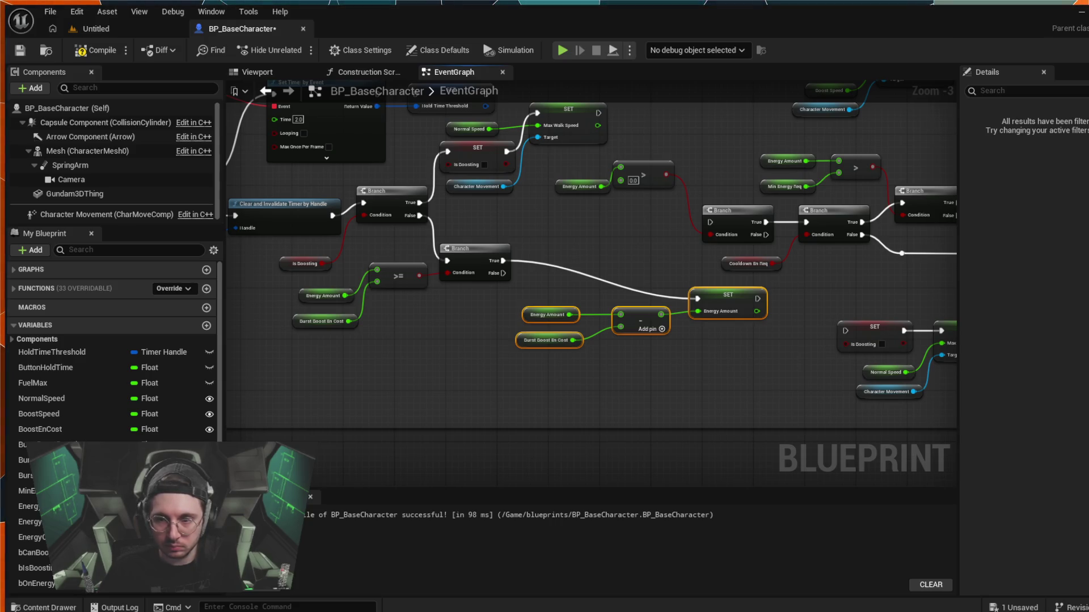
- Marquee-select the energy-deduction nodes and drag them beside the lower Branch node
{"action": "mouse_move", "coordinate": [722, 354]}
{"action": "left_mouse_down"}
{"action": "mouse_move", "coordinate": [701, 311]}
{"action": "mouse_move", "coordinate": [568, 312]}
{"action": "left_mouse_up"}
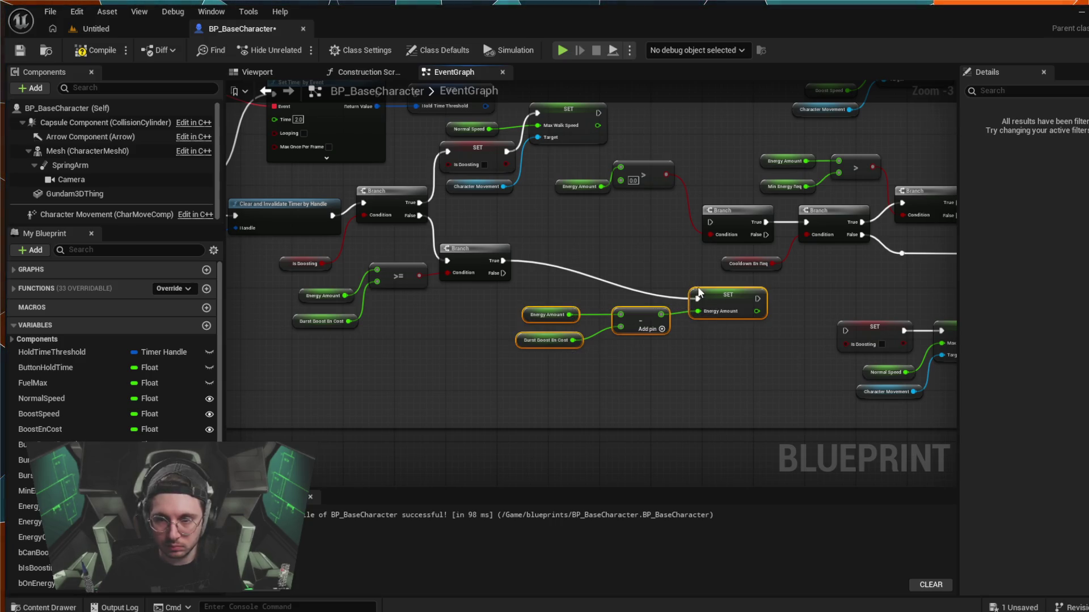
{"action": "left_click_drag", "start_coordinate": [699, 292], "coordinate": [562, 253]}
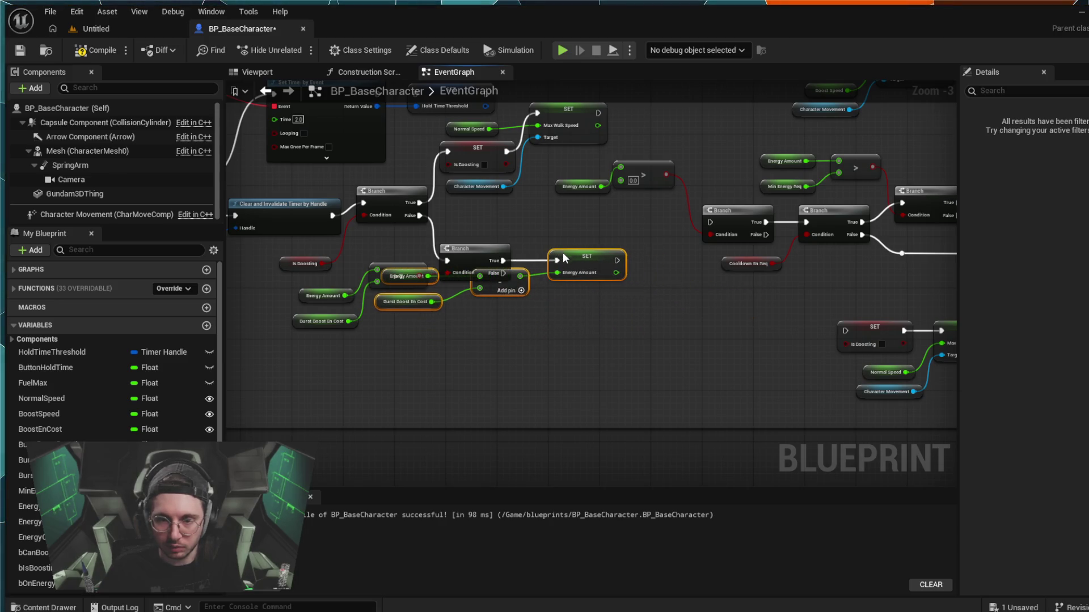
{"action": "left_click", "coordinate": [567, 256], "text": "ctrl"}
{"action": "left_click", "coordinate": [475, 249], "text": "ctrl"}
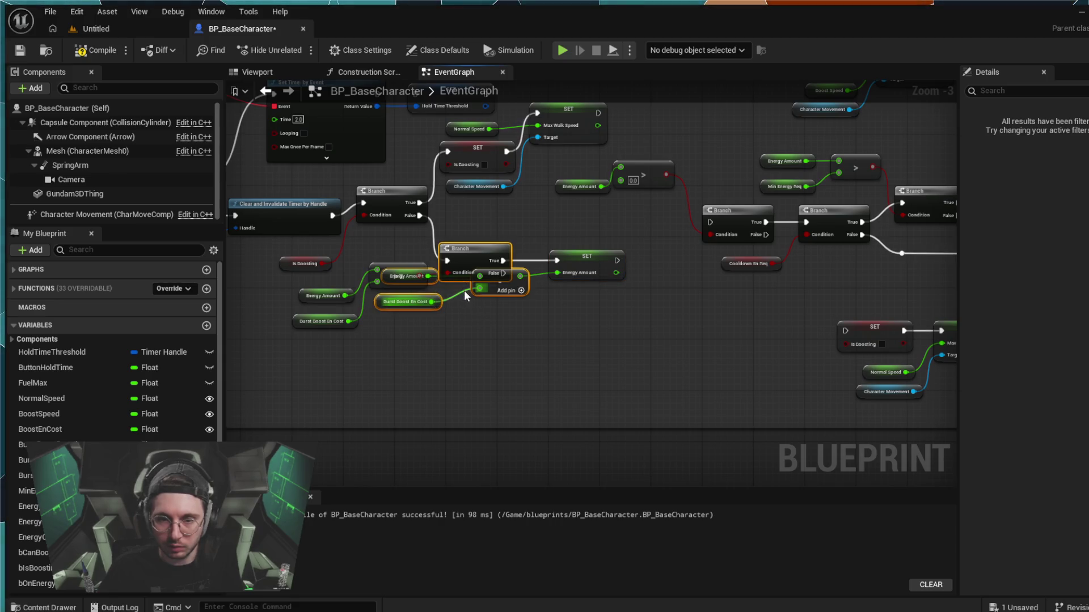
{"action": "left_click", "coordinate": [471, 277], "text": "ctrl"}
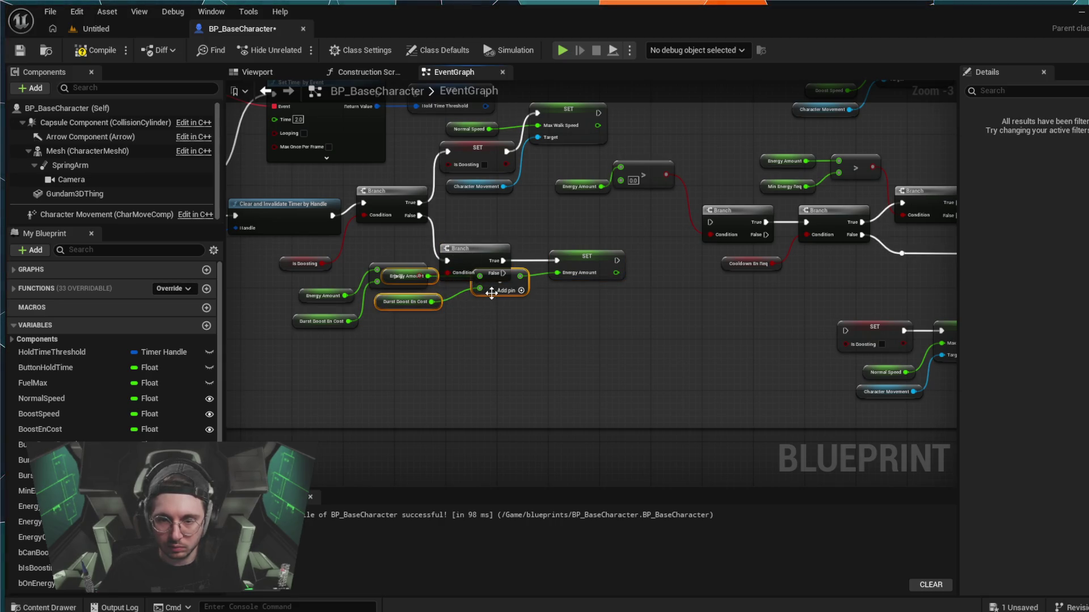
- Arrange the Energy Amount getters and subtract node neatly below the Branch
{"action": "mouse_move", "coordinate": [491, 292]}
{"action": "left_mouse_down"}
{"action": "mouse_move", "coordinate": [519, 314]}
{"action": "mouse_move", "coordinate": [508, 328]}
{"action": "left_mouse_up"}
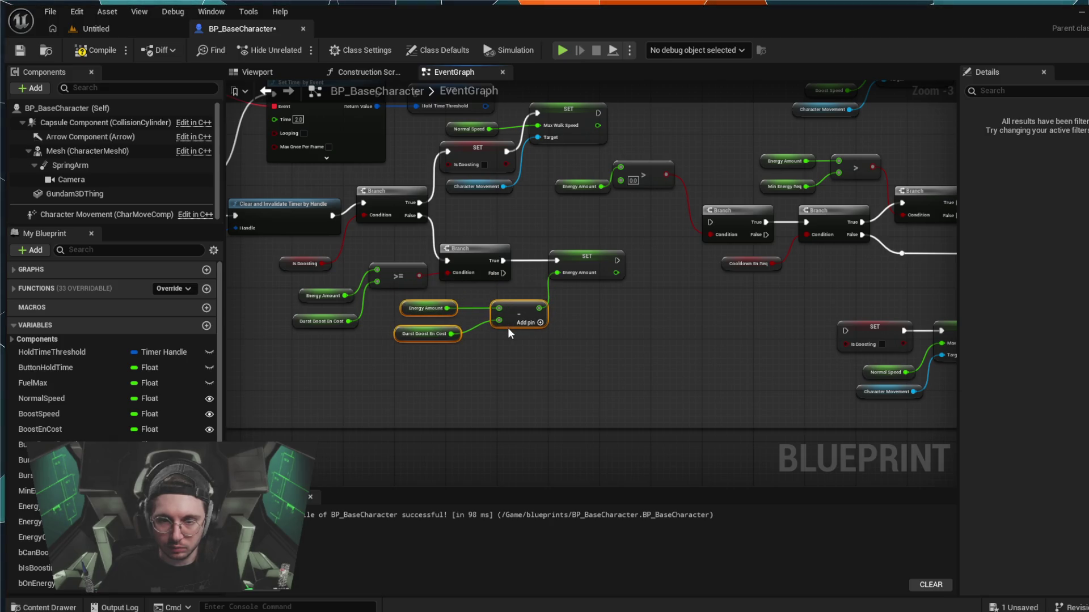
{"action": "left_click", "coordinate": [491, 369]}
{"action": "left_click", "coordinate": [442, 305]}
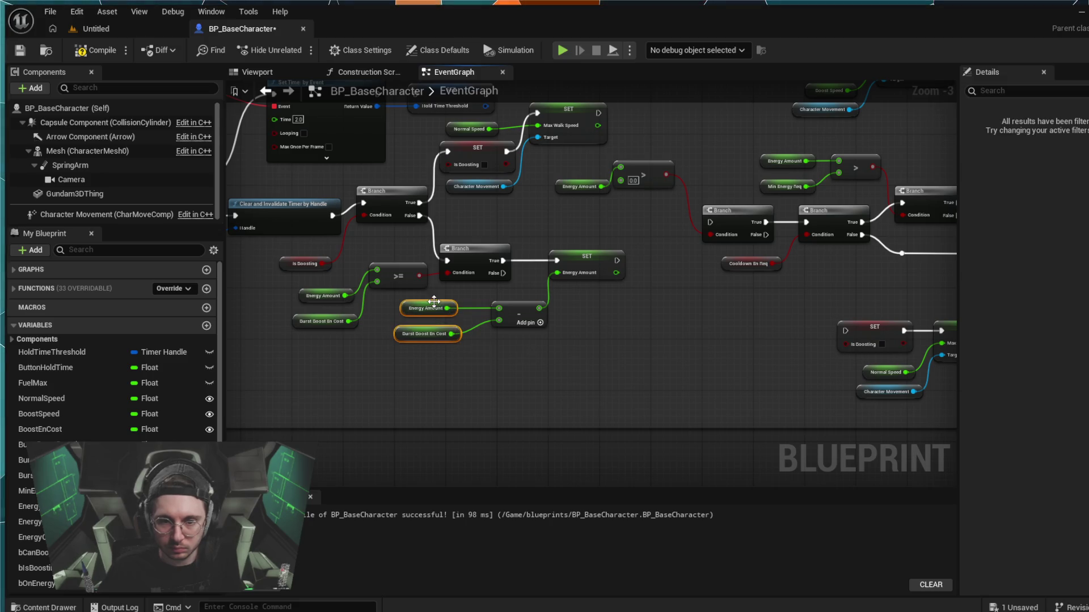
{"action": "mouse_move", "coordinate": [438, 331]}
{"action": "left_mouse_down"}
{"action": "mouse_move", "coordinate": [431, 338]}
{"action": "mouse_move", "coordinate": [457, 342]}
{"action": "left_mouse_up"}
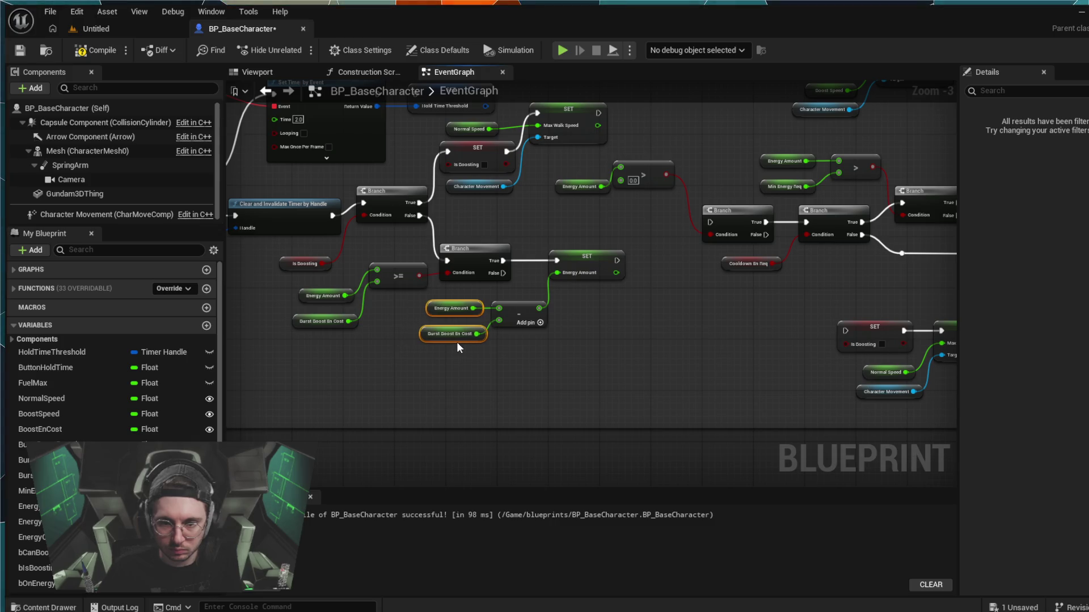
{"action": "left_click", "coordinate": [618, 354]}
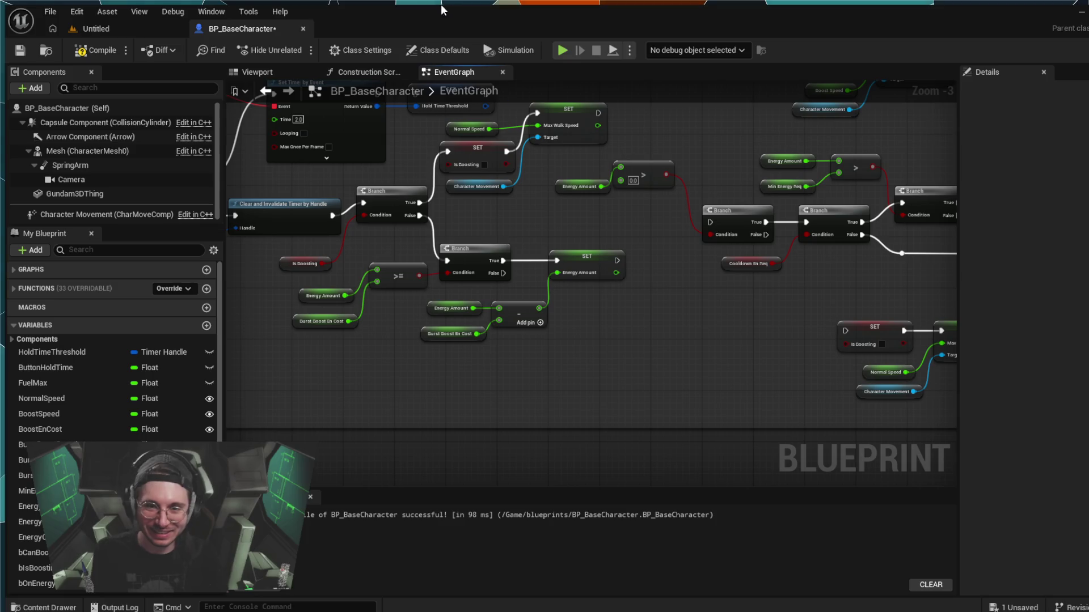
- Start a simulation run of BP_BaseCharacter to test the burst boost energy deduction
{"action": "left_click", "coordinate": [562, 50]}
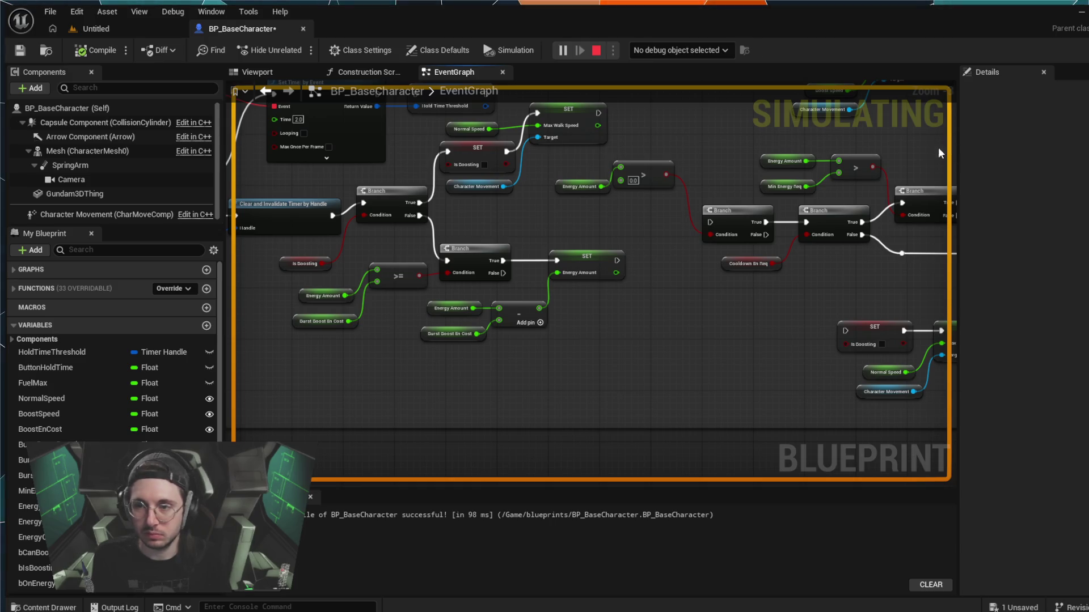
- Stop the simulation, recompile BP_BaseCharacter, simulate again, and switch to the Untitled level
{"action": "key", "text": "Escape"}
{"action": "left_click", "coordinate": [114, 52]}
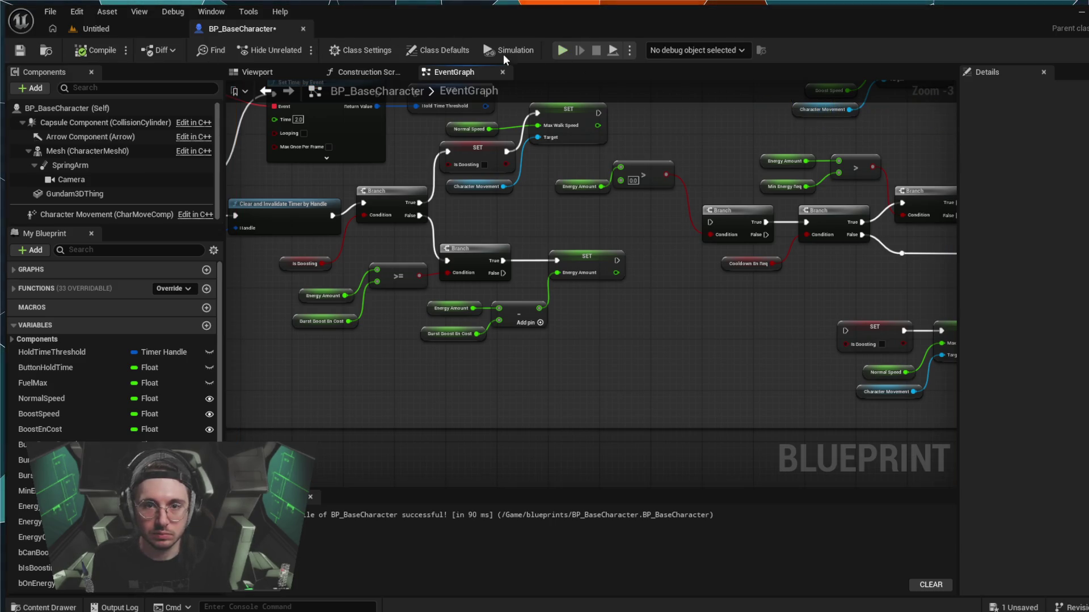
{"action": "left_click", "coordinate": [567, 51]}
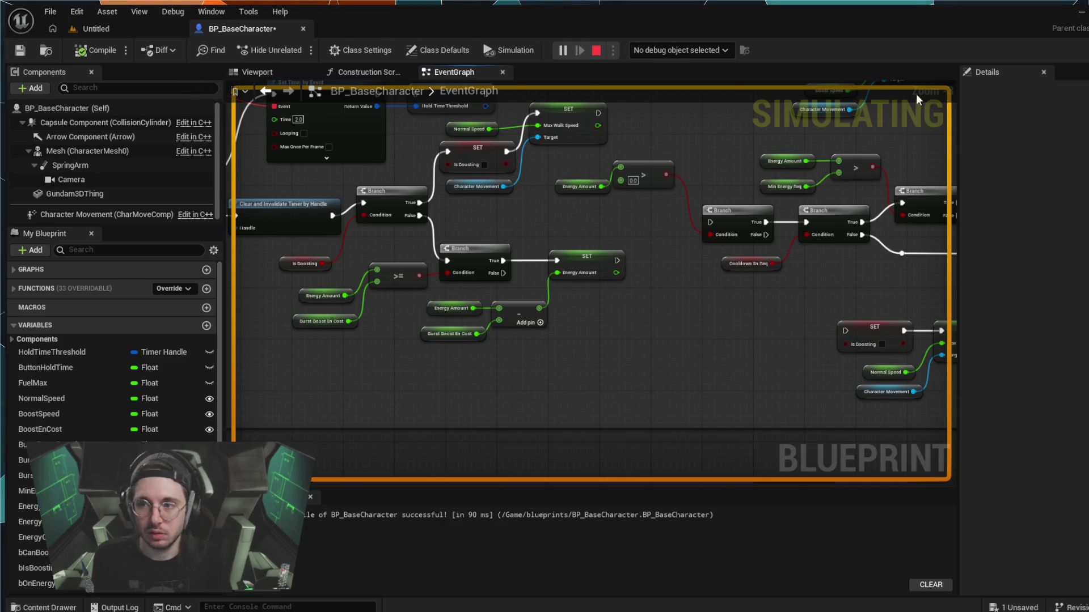
{"action": "left_click", "coordinate": [176, 32]}
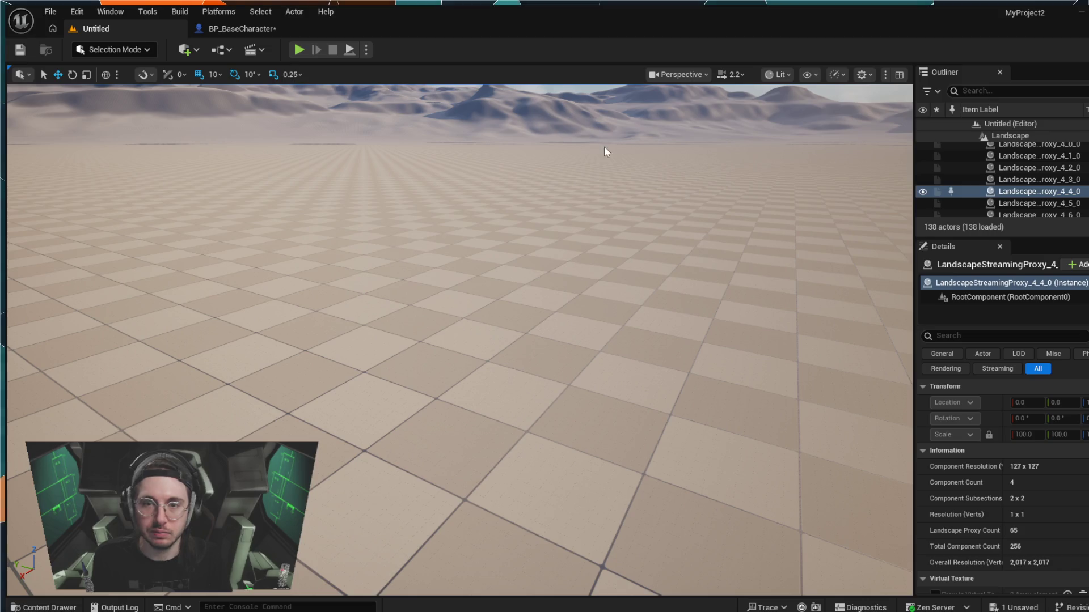
- Playtest a burst boost with W, watching energy drop below 100, then return to BP_BaseCharacter
{"action": "left_click", "coordinate": [298, 49]}
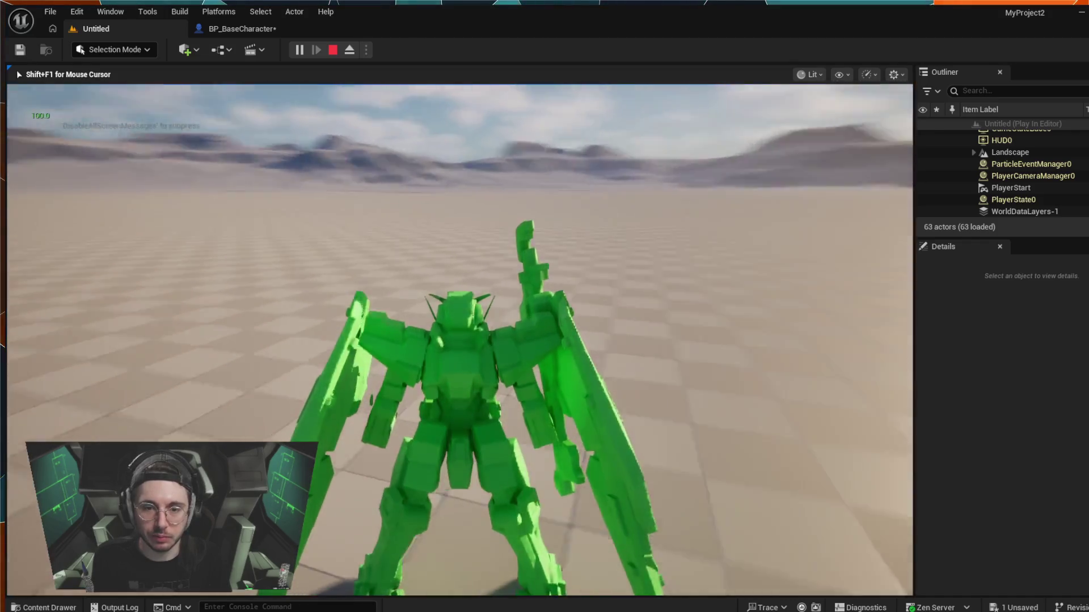
{"action": "key", "text": "w"}
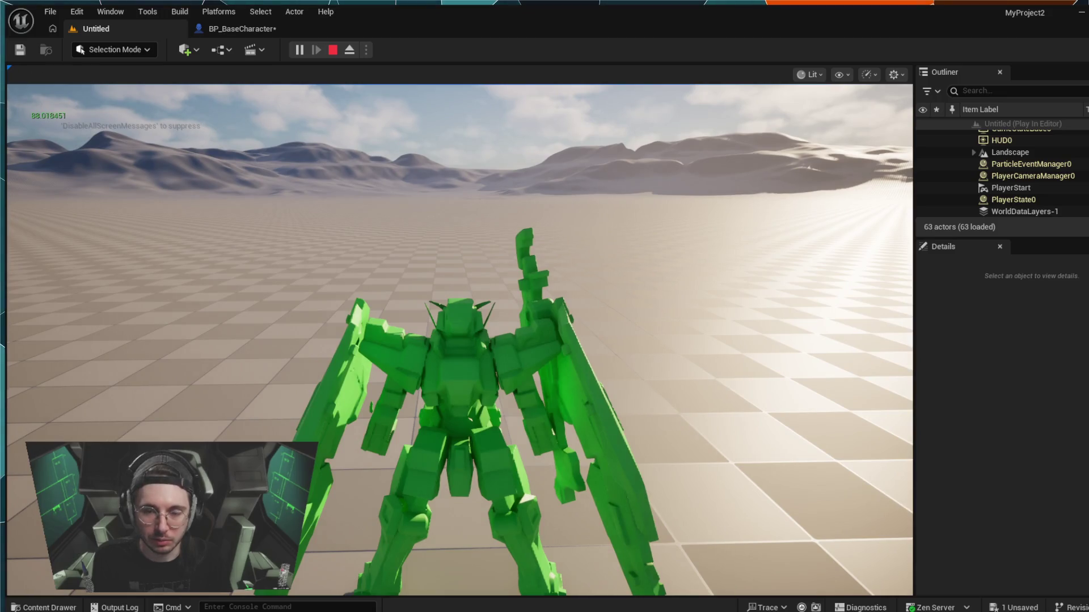
{"action": "left_click", "coordinate": [333, 50]}
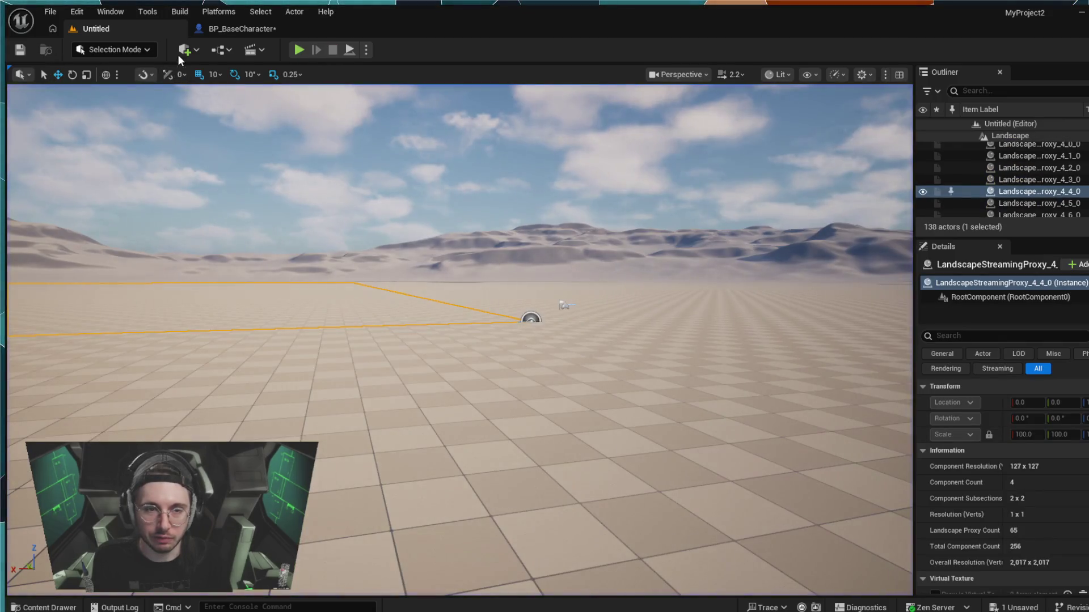
{"action": "left_click", "coordinate": [216, 30]}
- Set the Set Timer by Event Time value to 1
{"action": "mouse_move", "coordinate": [368, 371]}
{"action": "left_mouse_down"}
{"action": "mouse_move", "coordinate": [501, 381]}
{"action": "mouse_move", "coordinate": [439, 334]}
{"action": "mouse_move", "coordinate": [423, 365]}
{"action": "mouse_move", "coordinate": [433, 376]}
{"action": "left_mouse_up"}
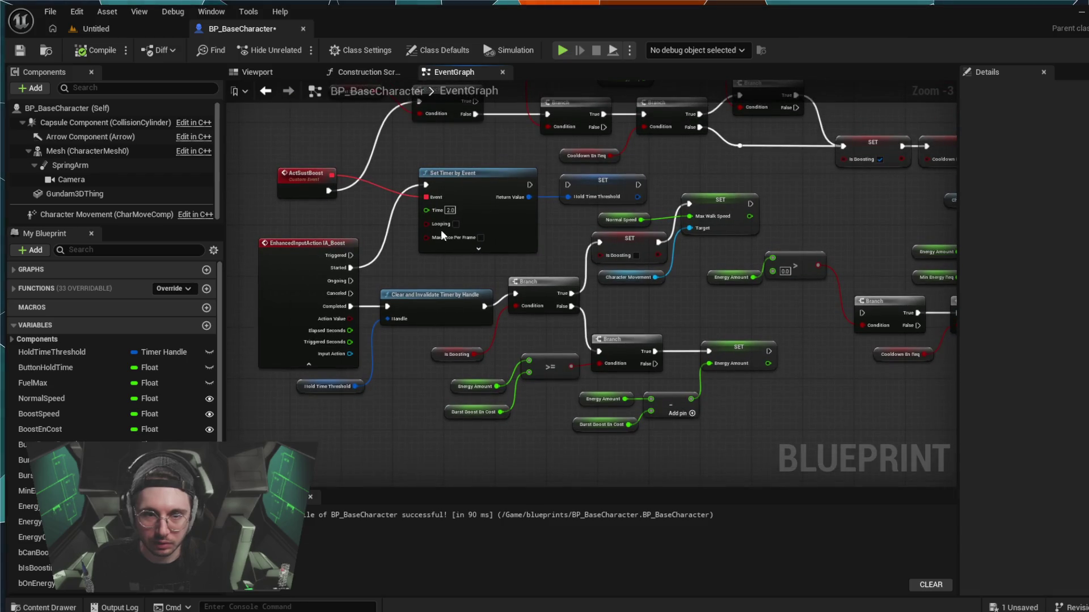
{"action": "left_click", "coordinate": [452, 211]}
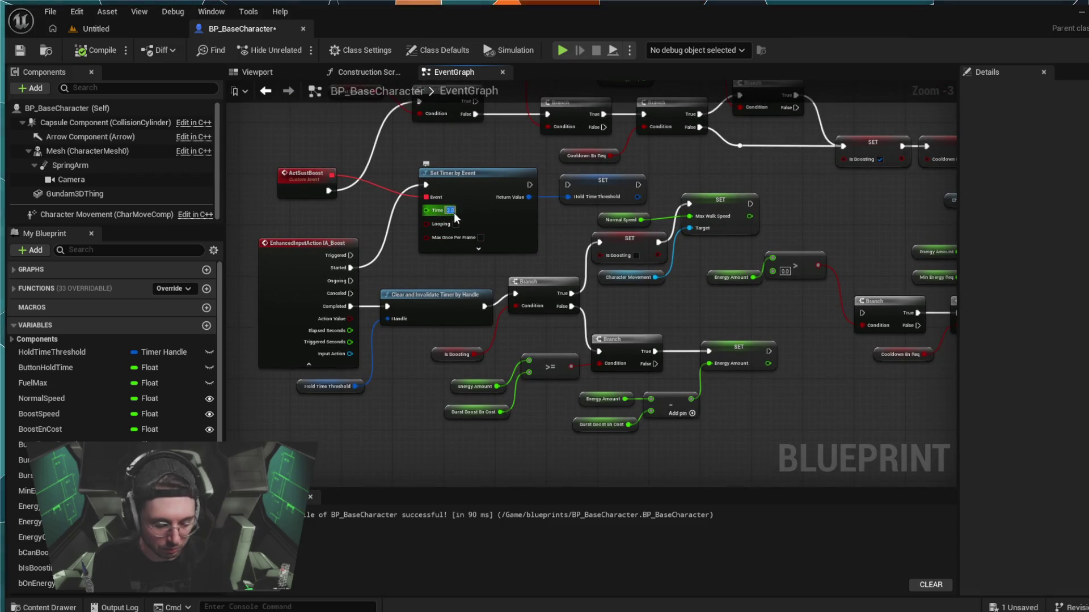
{"action": "type", "text": "1"}
{"action": "key", "text": "Return"}
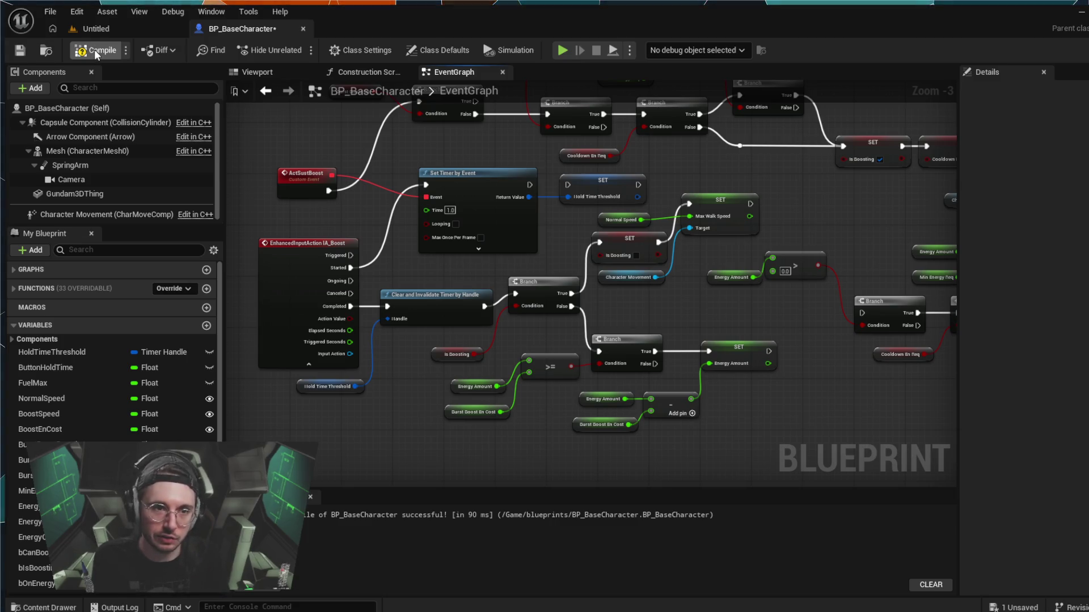
- Recompile with the 1-second timer, stop simulating, and go back to the Untitled level
{"action": "left_click", "coordinate": [562, 51]}
{"action": "left_click", "coordinate": [597, 52]}
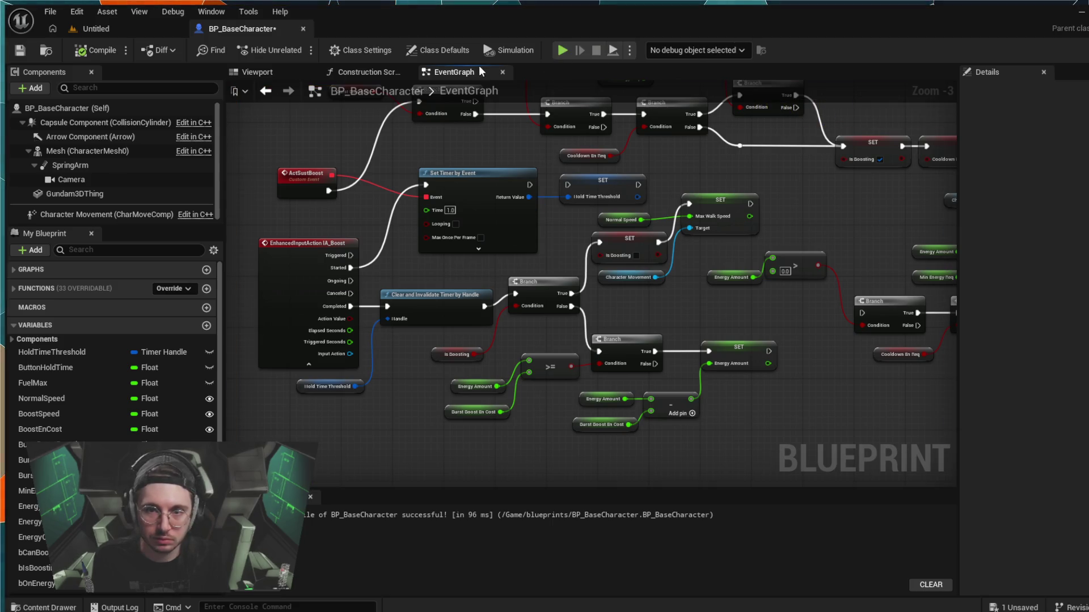
{"action": "left_click", "coordinate": [96, 29]}
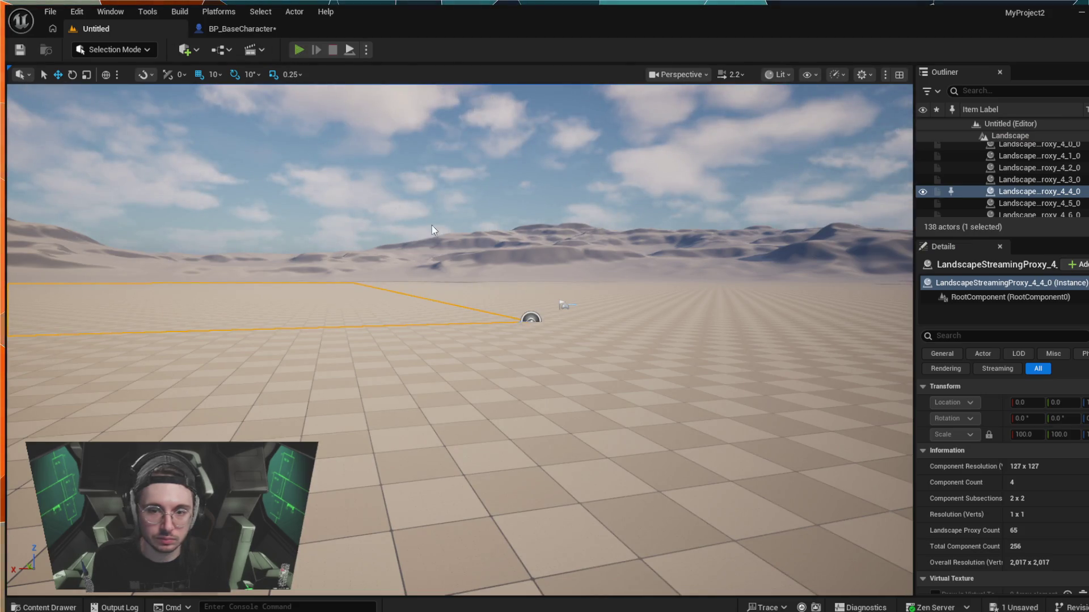
- Playtest with Alt+P, boosting forward with Shift+W to drain energy, then end the session
{"action": "key", "text": "alt+p"}
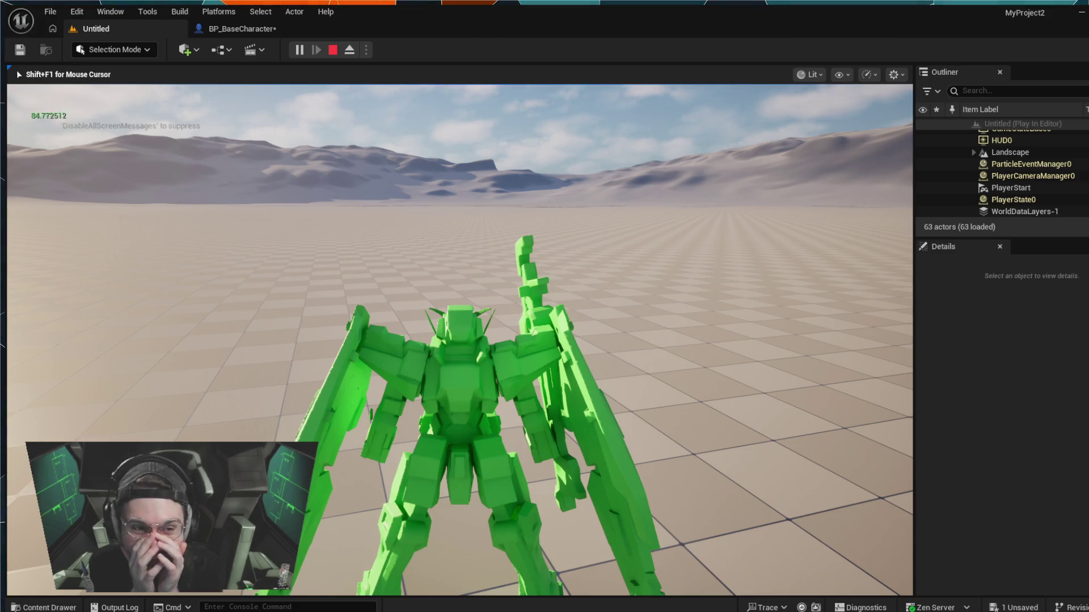
{"action": "key", "text": "shift+w"}
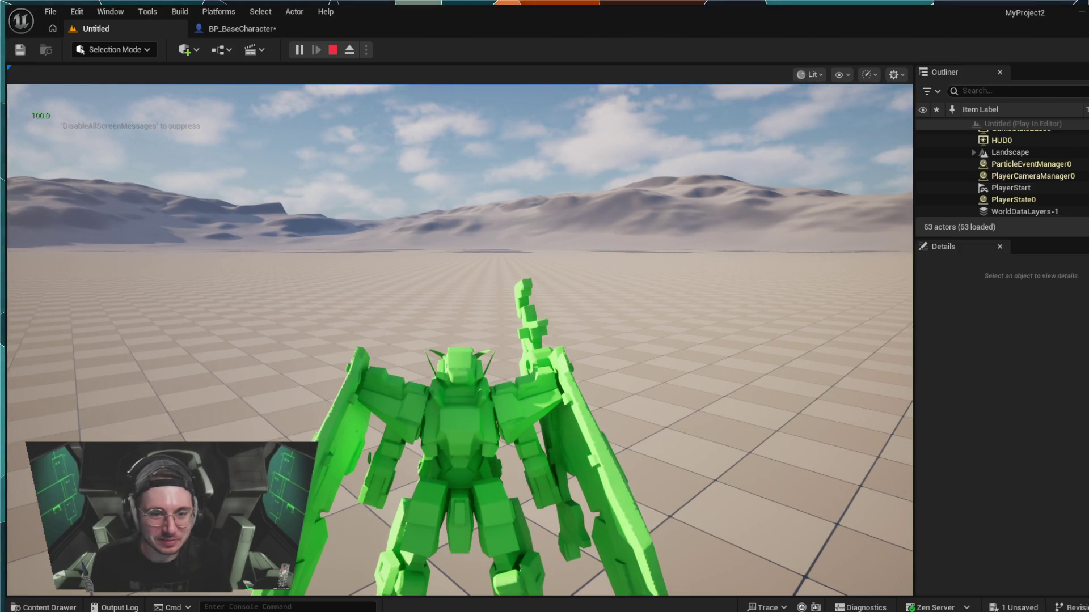
{"action": "key", "text": "Escape"}
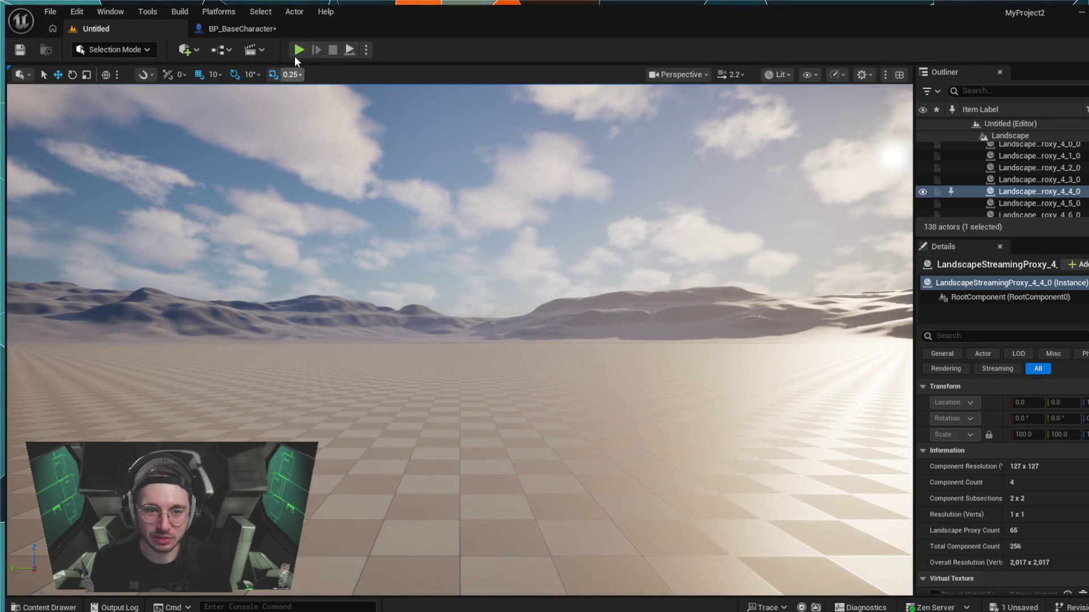
- Run a second playtest, burst-boosting with Shift while energy refills, then stop it
{"action": "left_click", "coordinate": [296, 51]}
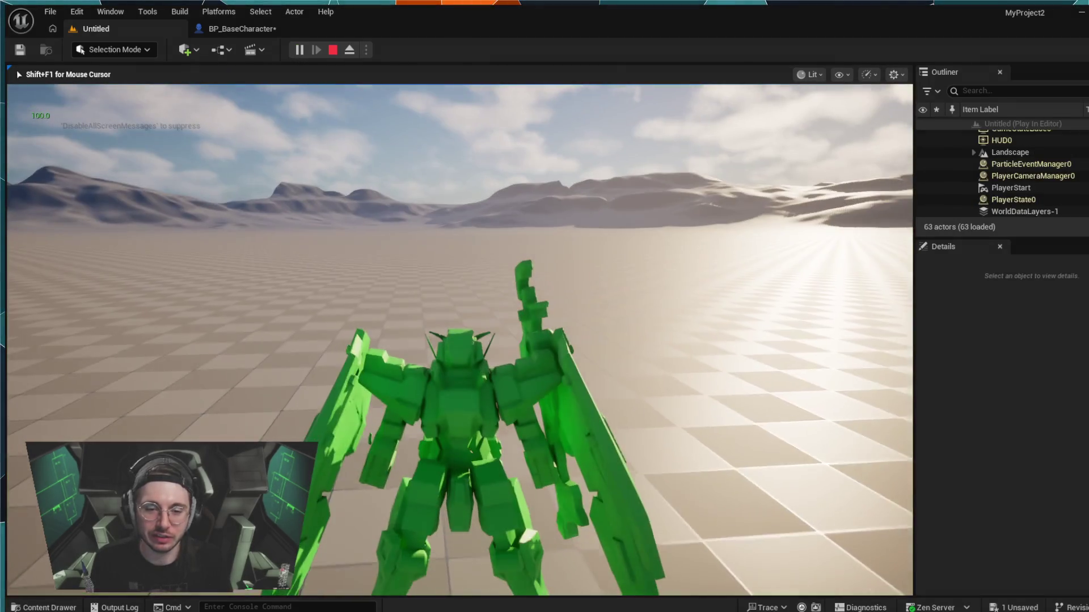
{"action": "key", "text": "shift"}
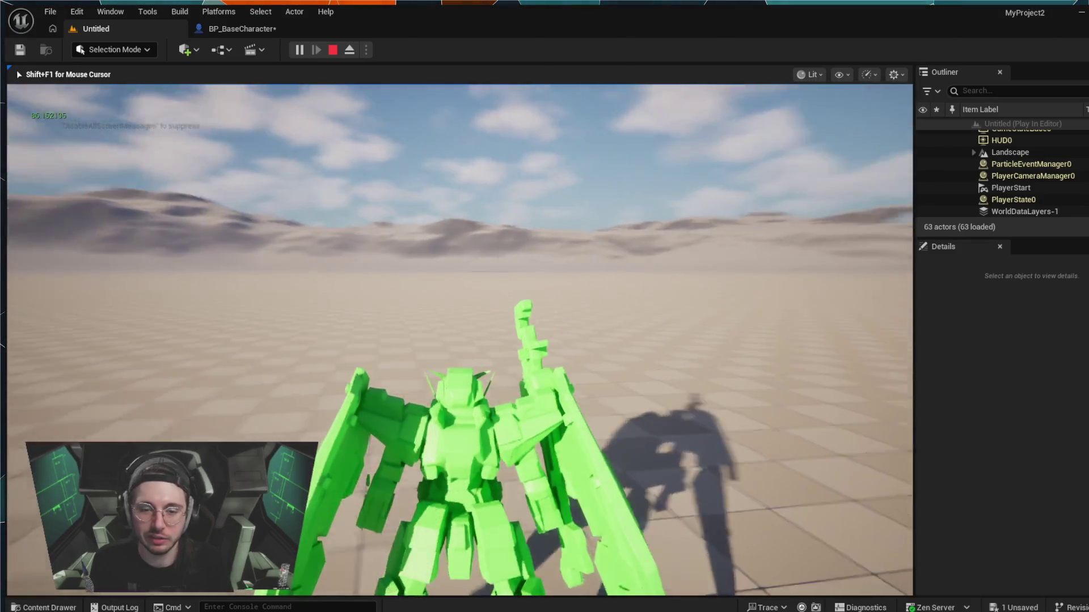
{"action": "key", "text": "shift"}
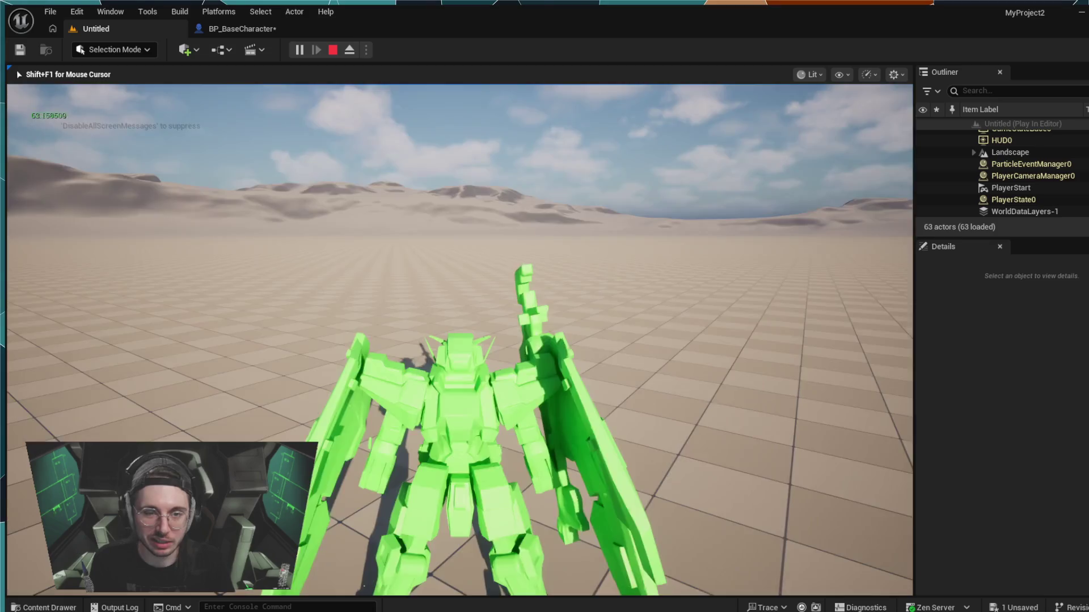
{"action": "key", "text": "Escape"}
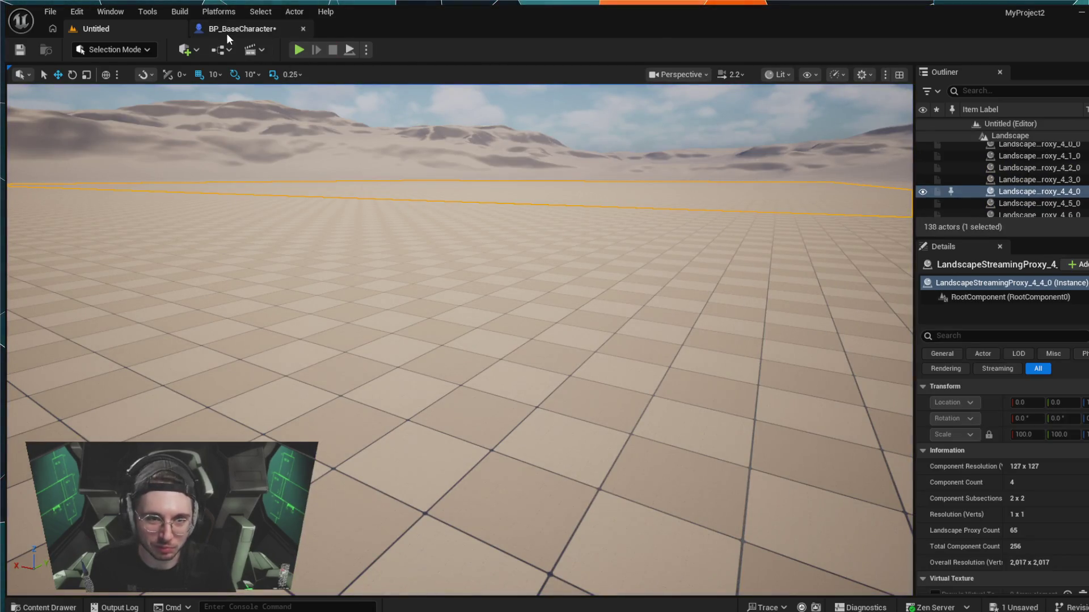
- Check BP_BaseCharacter's graph, then fly the level viewport to look down on the player start
{"action": "left_click", "coordinate": [227, 33]}
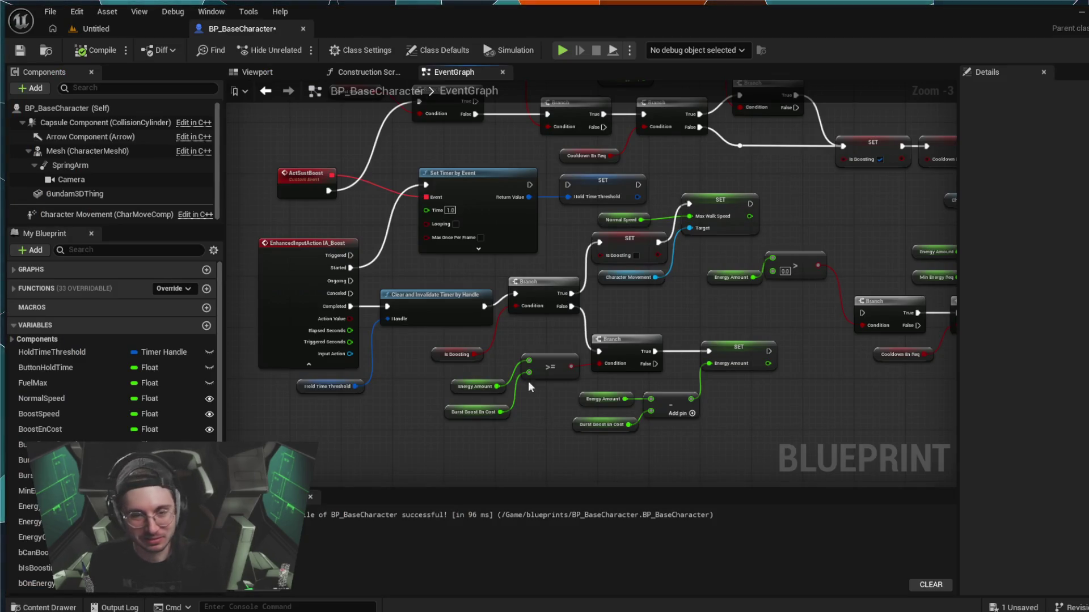
{"action": "left_click", "coordinate": [94, 28]}
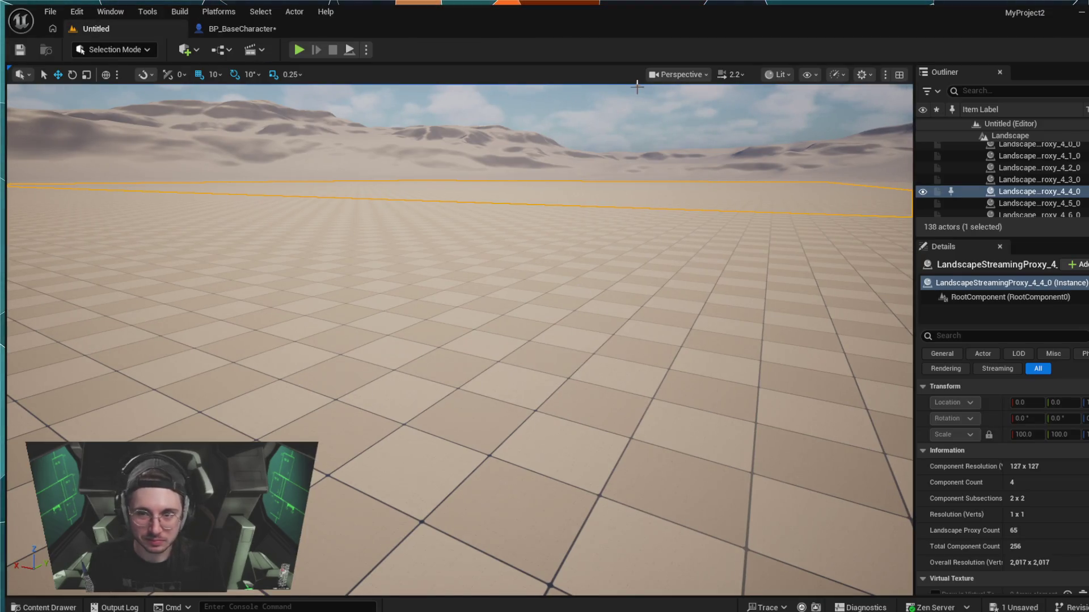
{"action": "left_click", "coordinate": [503, 200]}
{"action": "left_click_drag", "start_coordinate": [316, 236], "coordinate": [316, 148]}
{"action": "left_click_drag", "start_coordinate": [349, 267], "coordinate": [349, 239]}
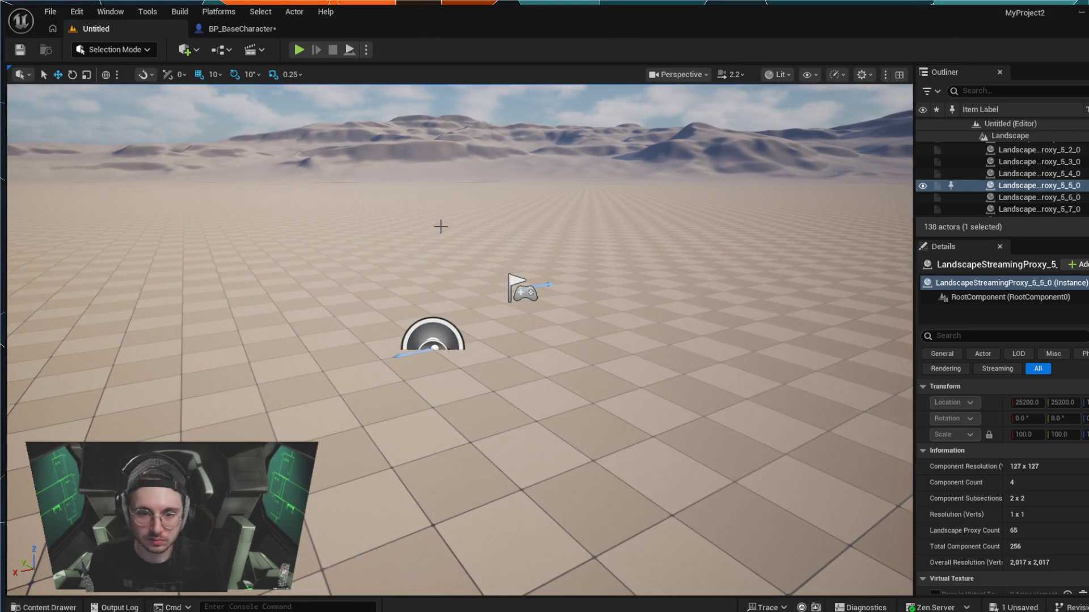
- Playtest boosting until energy hits MANA DEPLETED, then end play with Escape
{"action": "left_click", "coordinate": [296, 48]}
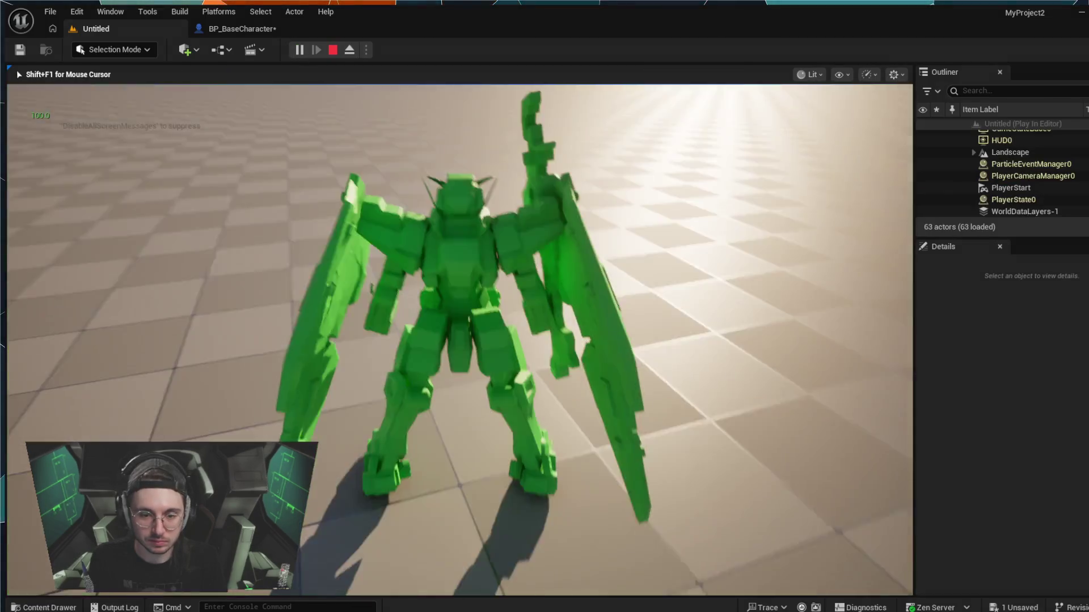
{"action": "mouse_move", "coordinate": [459, 340]}
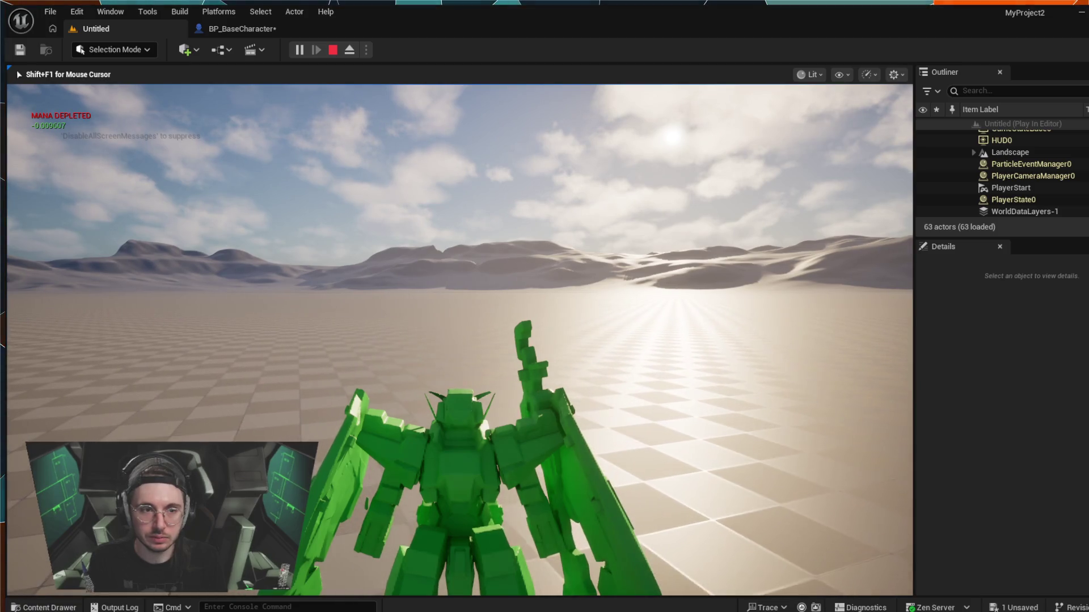
{"action": "key", "text": "Escape"}
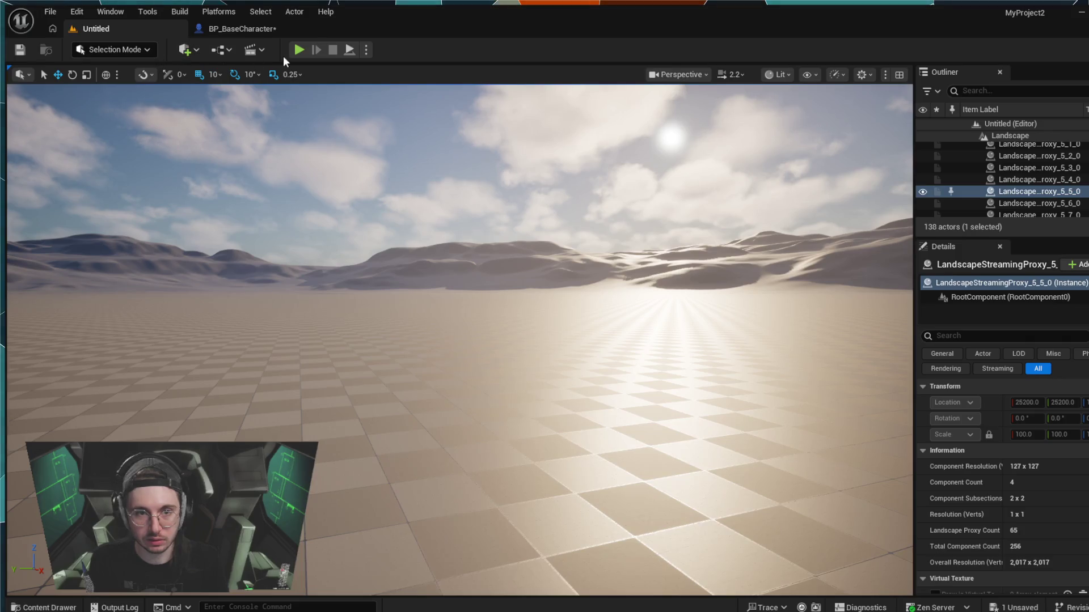
- Switch back to BP_BaseCharacter's EventGraph and start simulating it
{"action": "left_click", "coordinate": [243, 28]}
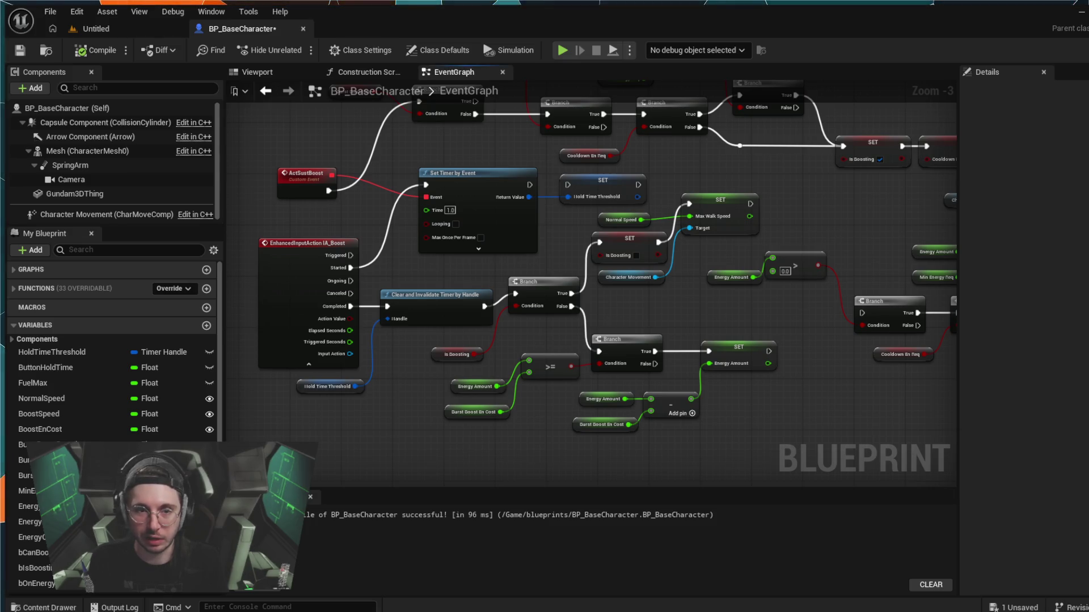
{"action": "left_click", "coordinate": [558, 52]}
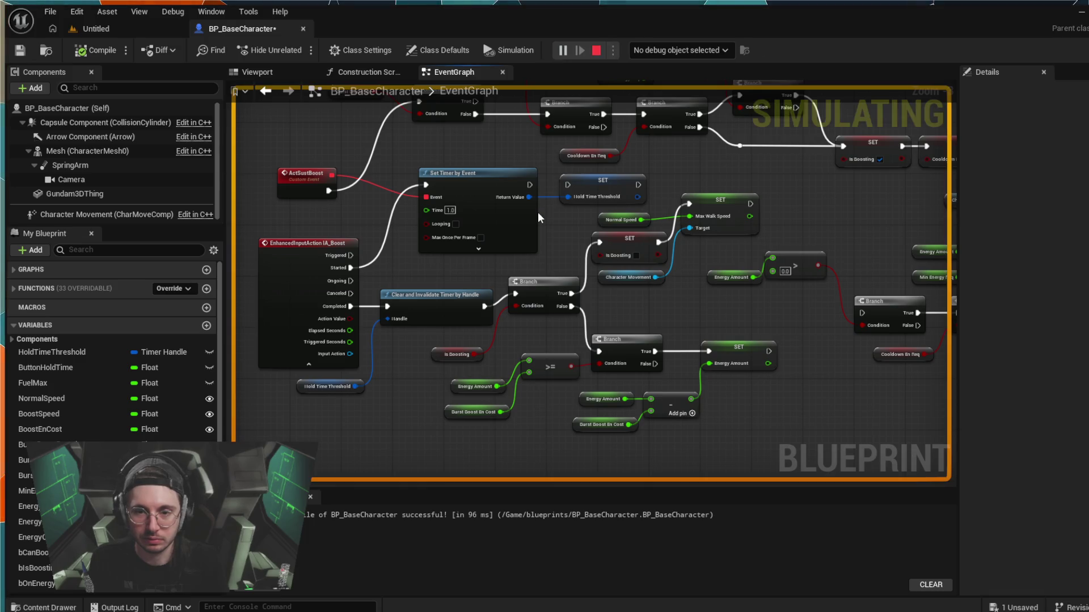
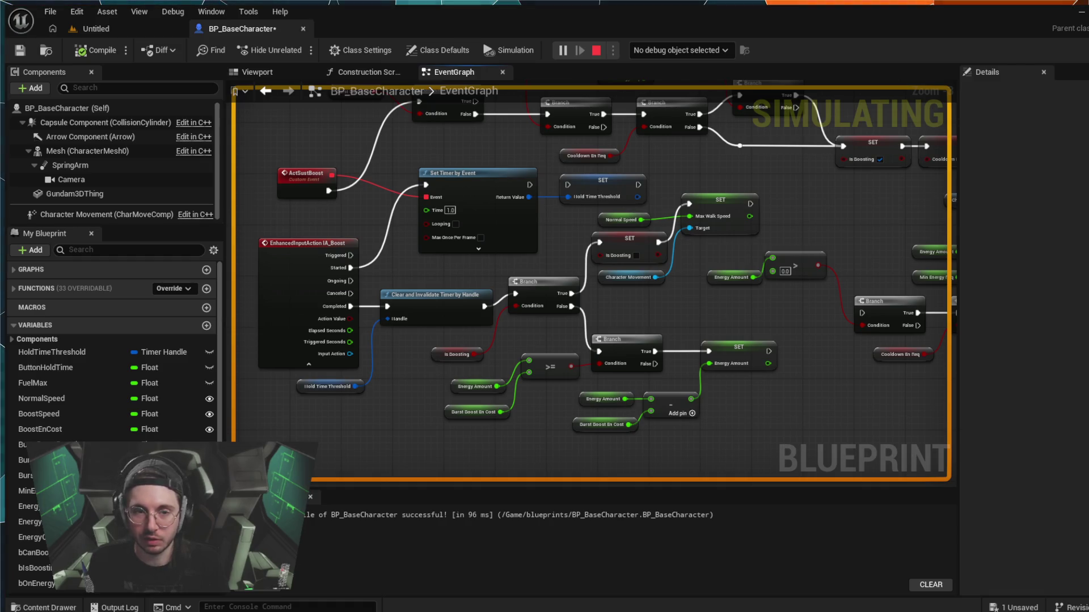
- Stop the Blueprint simulation and pan the EventGraph to the boost energy nodes
{"action": "left_click", "coordinate": [596, 50]}
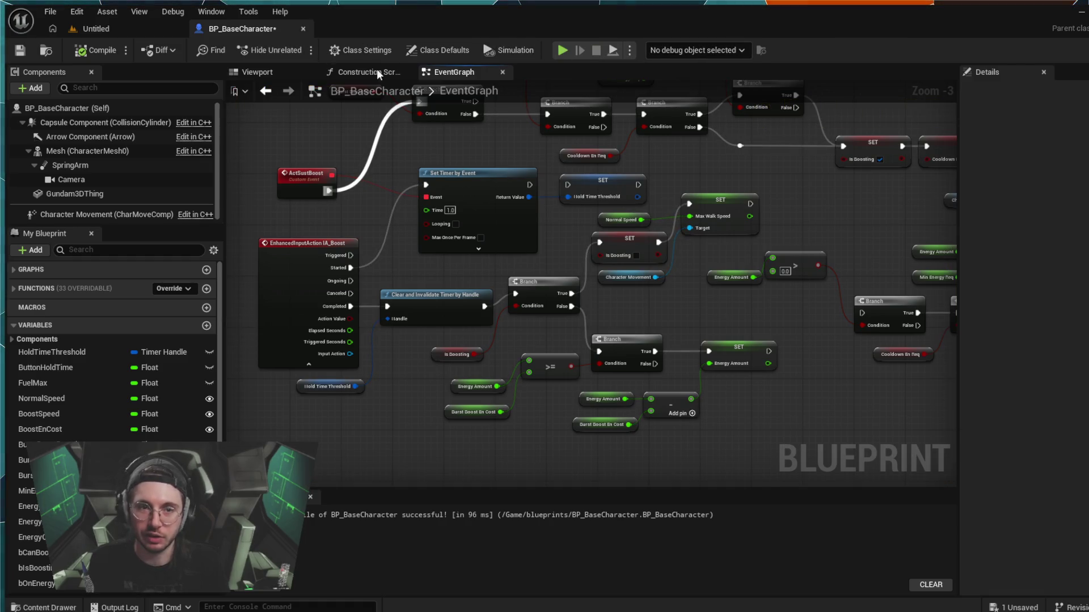
{"action": "mouse_move", "coordinate": [838, 399]}
{"action": "left_mouse_down"}
{"action": "mouse_move", "coordinate": [720, 398]}
{"action": "mouse_move", "coordinate": [656, 338]}
{"action": "mouse_move", "coordinate": [740, 379]}
{"action": "left_mouse_up"}
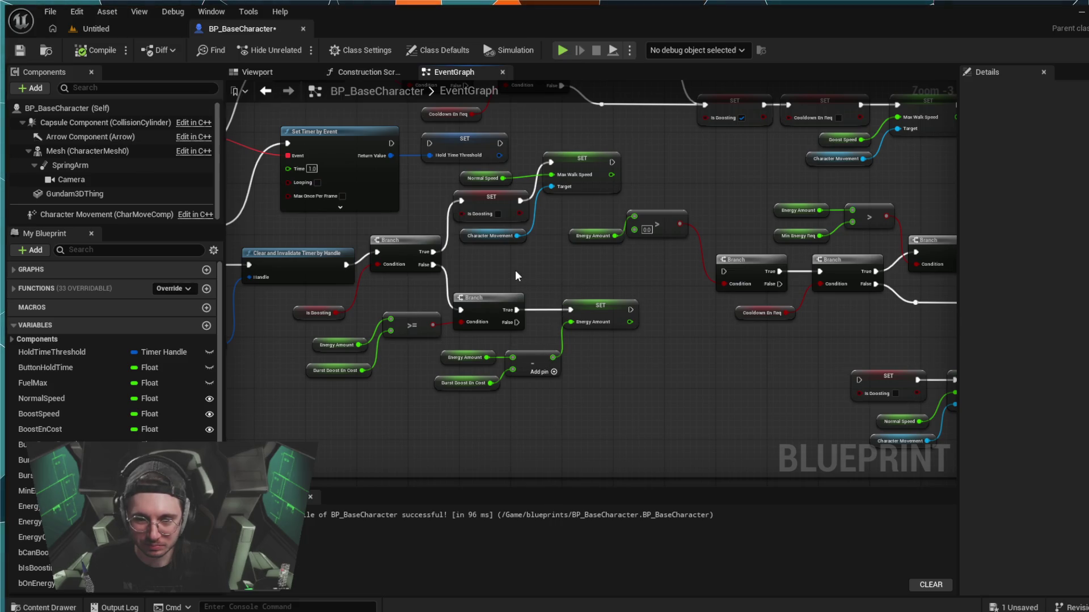
{"action": "left_click_drag", "start_coordinate": [412, 307], "coordinate": [518, 301]}
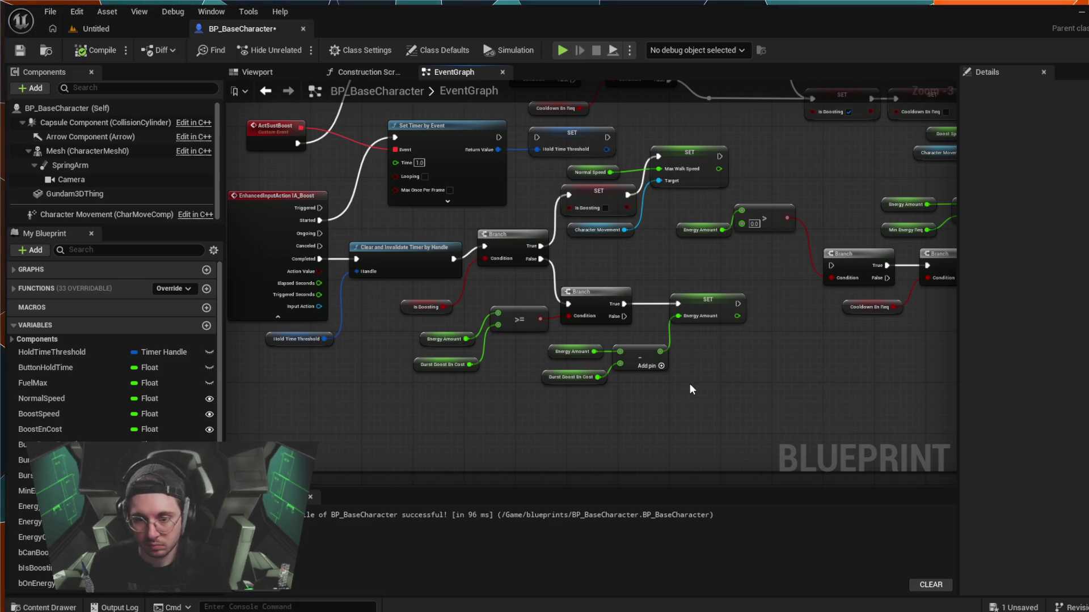
- Shift the Energy Amount, Burst Boost En Cost, subtract and SET Energy Amount nodes slightly left
{"action": "left_click_drag", "start_coordinate": [647, 423], "coordinate": [637, 366]}
{"action": "left_click_drag", "start_coordinate": [697, 217], "coordinate": [669, 283]}
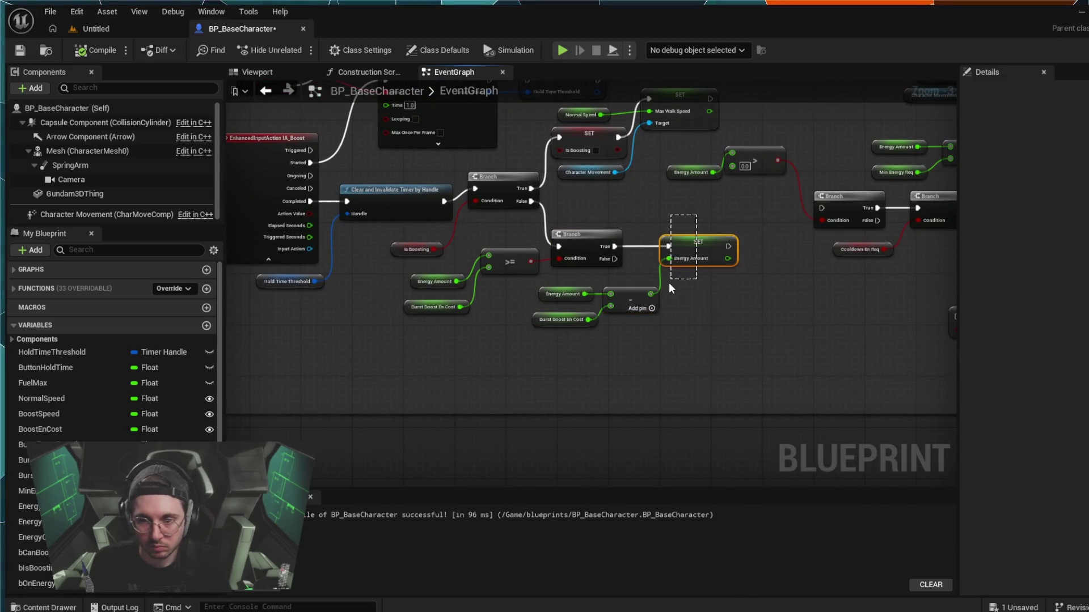
{"action": "mouse_move", "coordinate": [590, 287]}
{"action": "left_mouse_down"}
{"action": "mouse_move", "coordinate": [580, 369]}
{"action": "mouse_move", "coordinate": [589, 356]}
{"action": "left_mouse_up"}
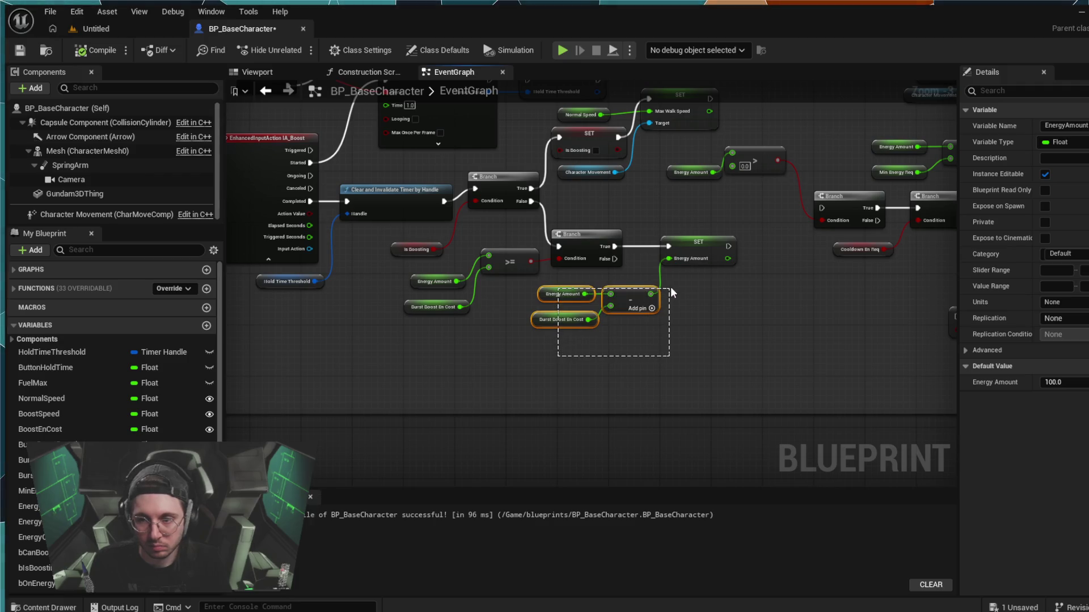
{"action": "left_click", "coordinate": [635, 298], "text": "ctrl"}
{"action": "left_click", "coordinate": [682, 245], "text": "ctrl"}
{"action": "left_click_drag", "start_coordinate": [682, 245], "coordinate": [665, 244]}
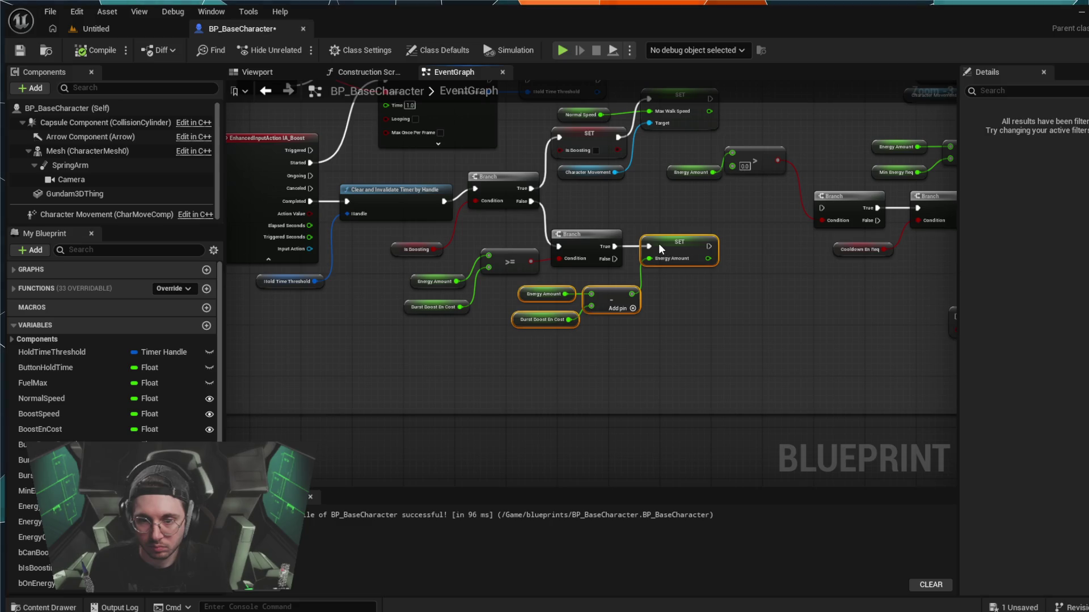
{"action": "left_click", "coordinate": [718, 316]}
{"action": "mouse_move", "coordinate": [718, 317]}
{"action": "left_mouse_down"}
{"action": "mouse_move", "coordinate": [518, 361]}
{"action": "mouse_move", "coordinate": [579, 390]}
{"action": "mouse_move", "coordinate": [626, 390]}
{"action": "left_mouse_up"}
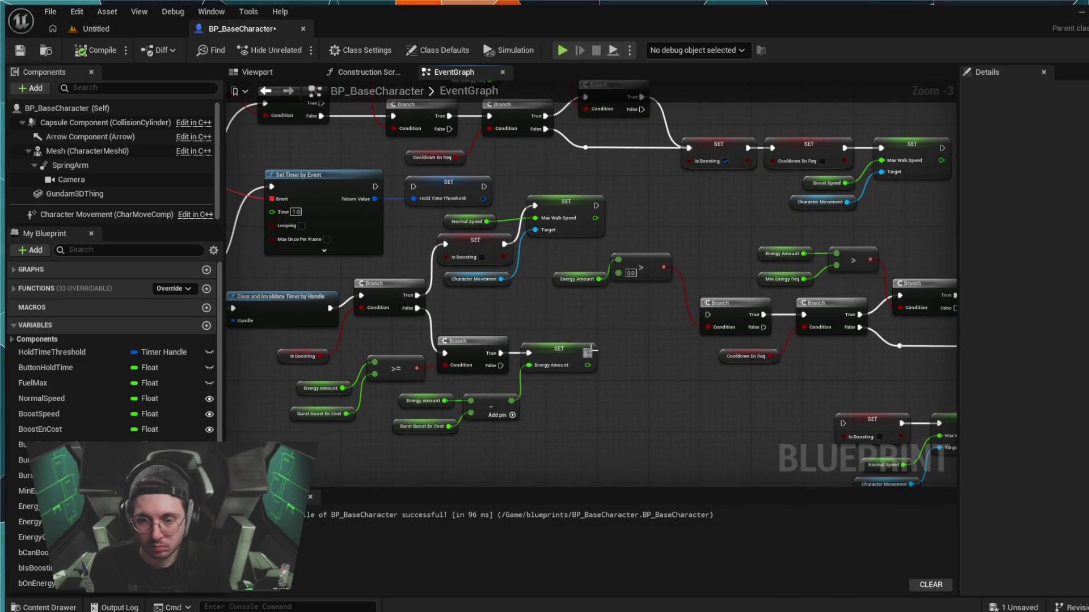
- Add a SET Burst Boost On node, ticked true, after SET Energy Amount
{"action": "left_click_drag", "start_coordinate": [589, 351], "coordinate": [616, 352]}
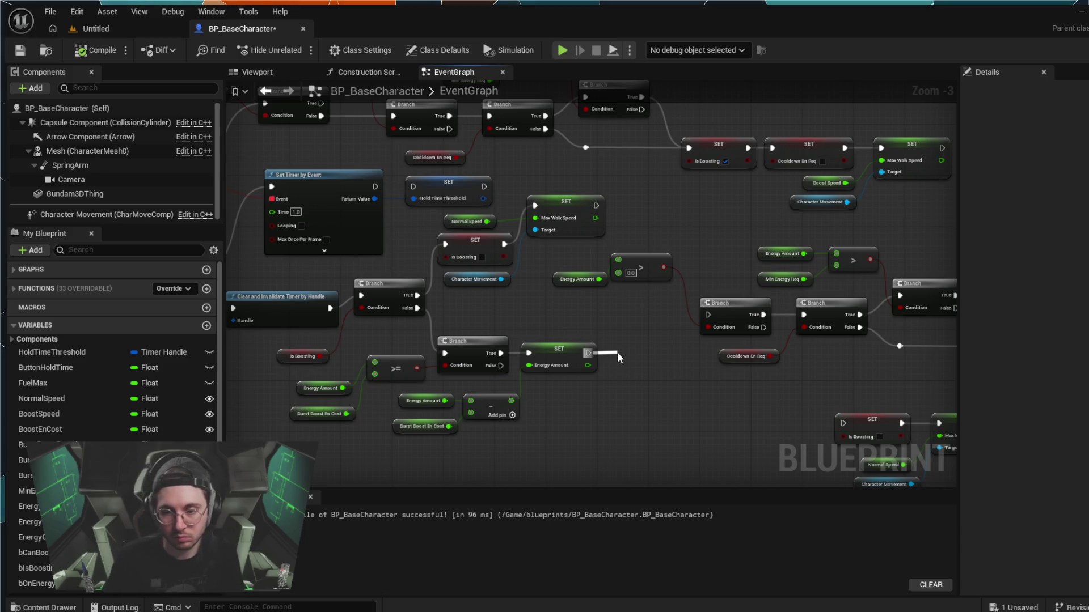
{"action": "left_click_drag", "start_coordinate": [617, 353], "coordinate": [641, 349]}
{"action": "left_click", "coordinate": [703, 508]}
{"action": "left_click", "coordinate": [663, 366]}
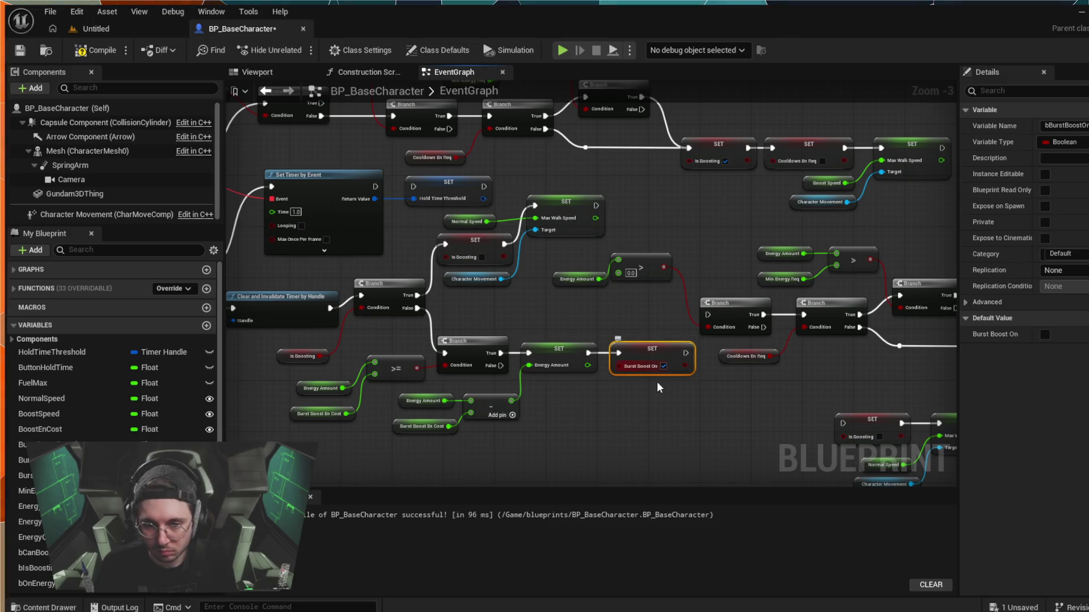
{"action": "left_click", "coordinate": [645, 422]}
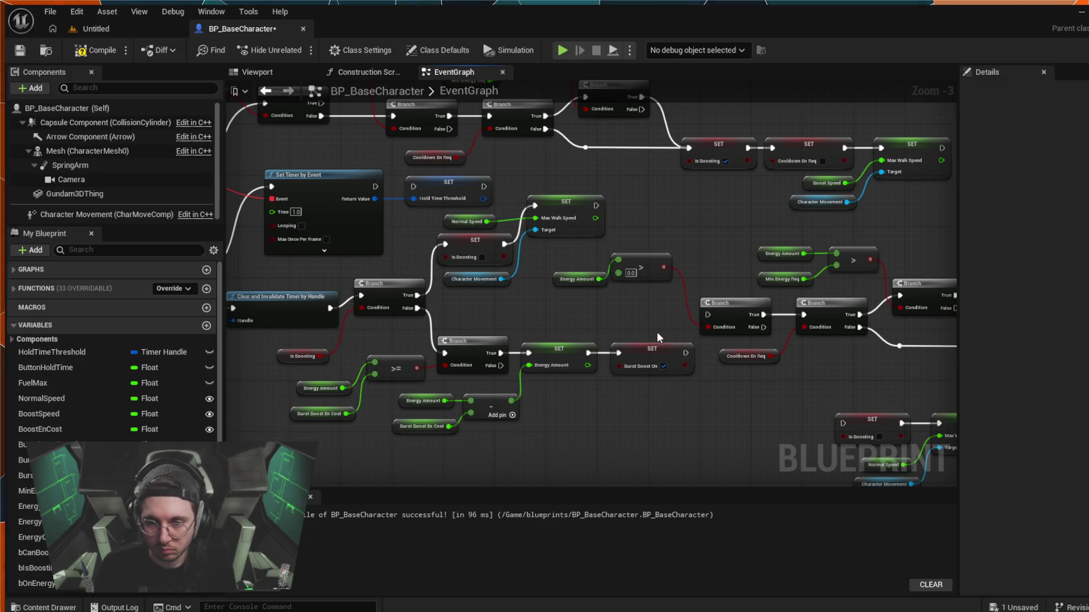
{"action": "left_click", "coordinate": [642, 354]}
{"action": "left_click", "coordinate": [642, 334]}
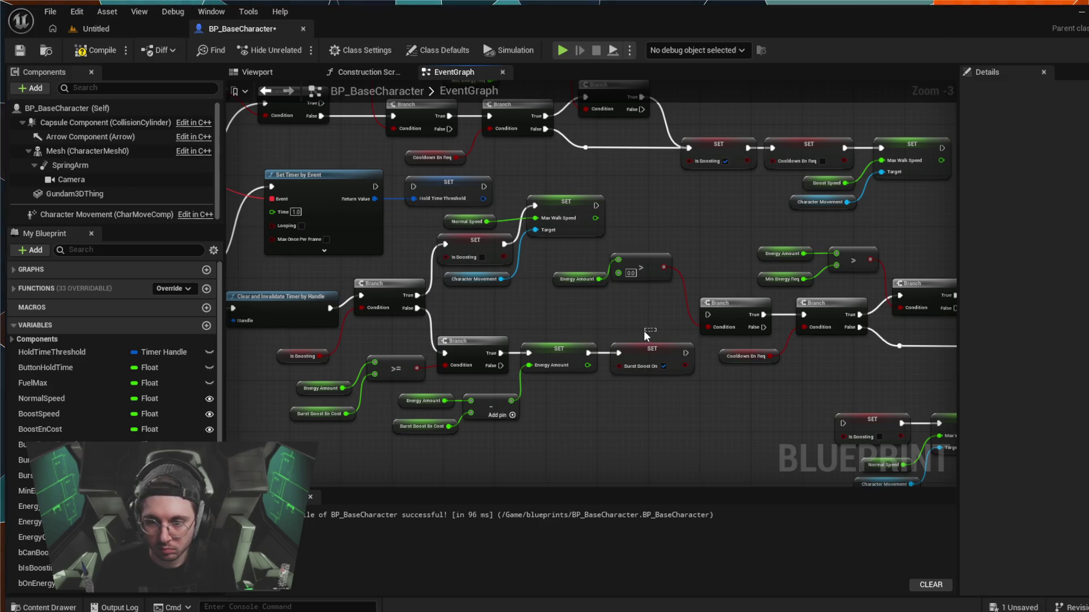
{"action": "left_click_drag", "start_coordinate": [644, 350], "coordinate": [644, 375]}
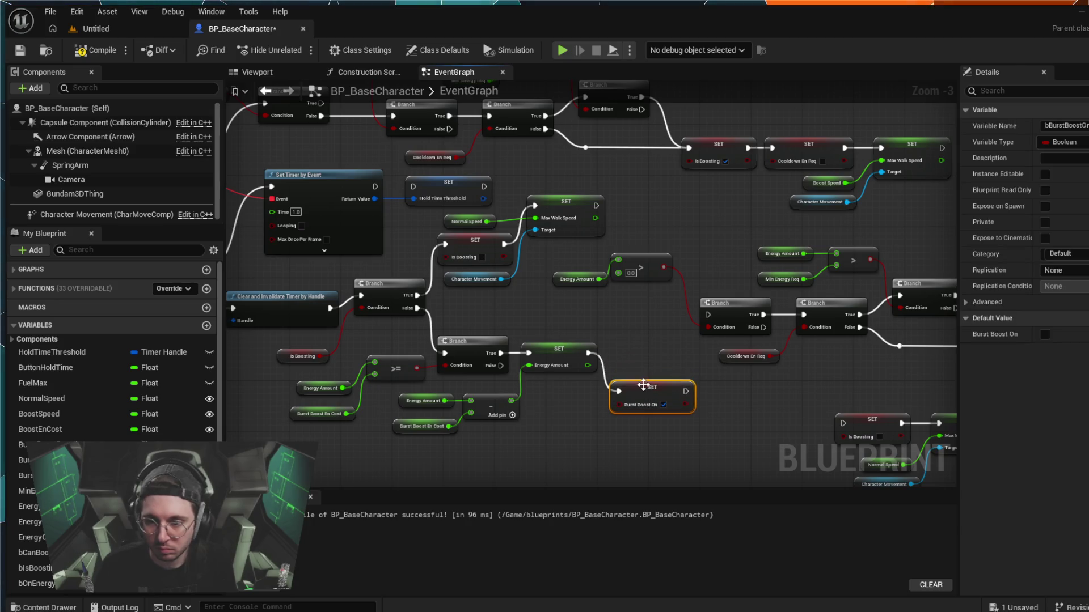
{"action": "mouse_move", "coordinate": [716, 399]}
{"action": "left_mouse_down"}
{"action": "mouse_move", "coordinate": [618, 325]}
{"action": "mouse_move", "coordinate": [566, 311]}
{"action": "mouse_move", "coordinate": [524, 326]}
{"action": "mouse_move", "coordinate": [427, 323]}
{"action": "mouse_move", "coordinate": [529, 348]}
{"action": "mouse_move", "coordinate": [545, 364]}
{"action": "mouse_move", "coordinate": [782, 359]}
{"action": "mouse_move", "coordinate": [644, 367]}
{"action": "mouse_move", "coordinate": [610, 365]}
{"action": "mouse_move", "coordinate": [707, 368]}
{"action": "mouse_move", "coordinate": [592, 351]}
{"action": "left_mouse_up"}
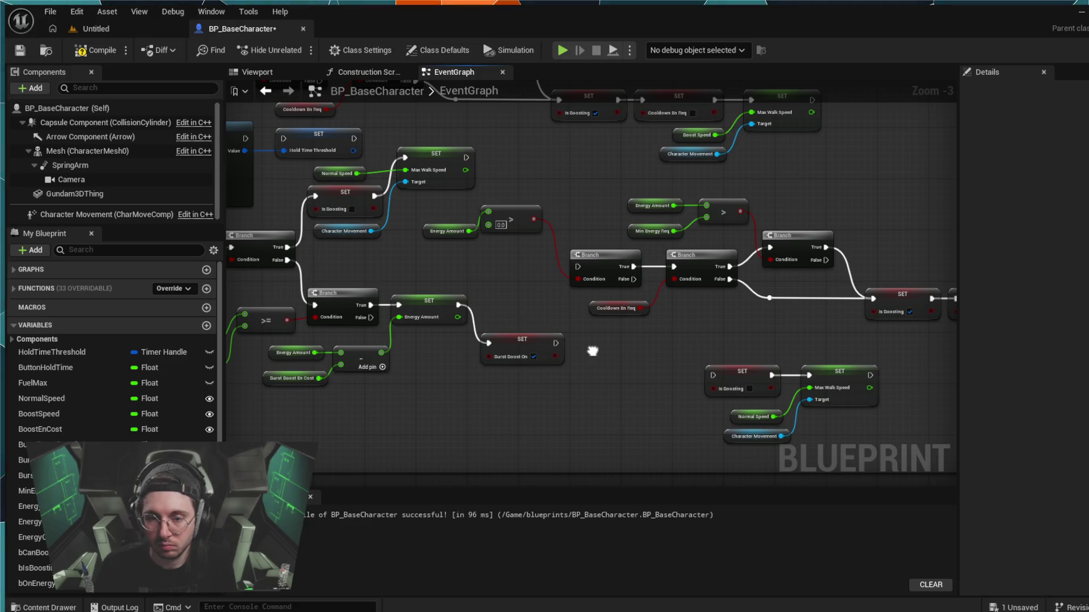
- Move SET Is Boosting, Max Walk Speed and Normal Speed below, wiring Branch False to SET Is Boosting
{"action": "left_click_drag", "start_coordinate": [841, 363], "coordinate": [737, 423]}
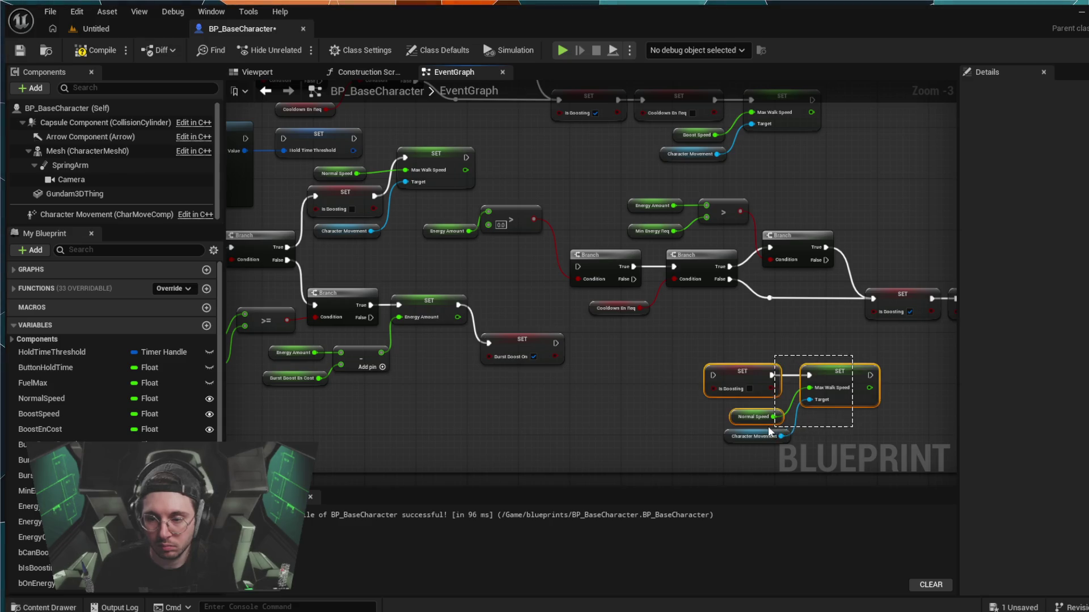
{"action": "left_click_drag", "start_coordinate": [736, 377], "coordinate": [510, 394]}
{"action": "mouse_move", "coordinate": [370, 317]}
{"action": "left_mouse_down"}
{"action": "mouse_move", "coordinate": [434, 389]}
{"action": "mouse_move", "coordinate": [491, 403]}
{"action": "left_mouse_up"}
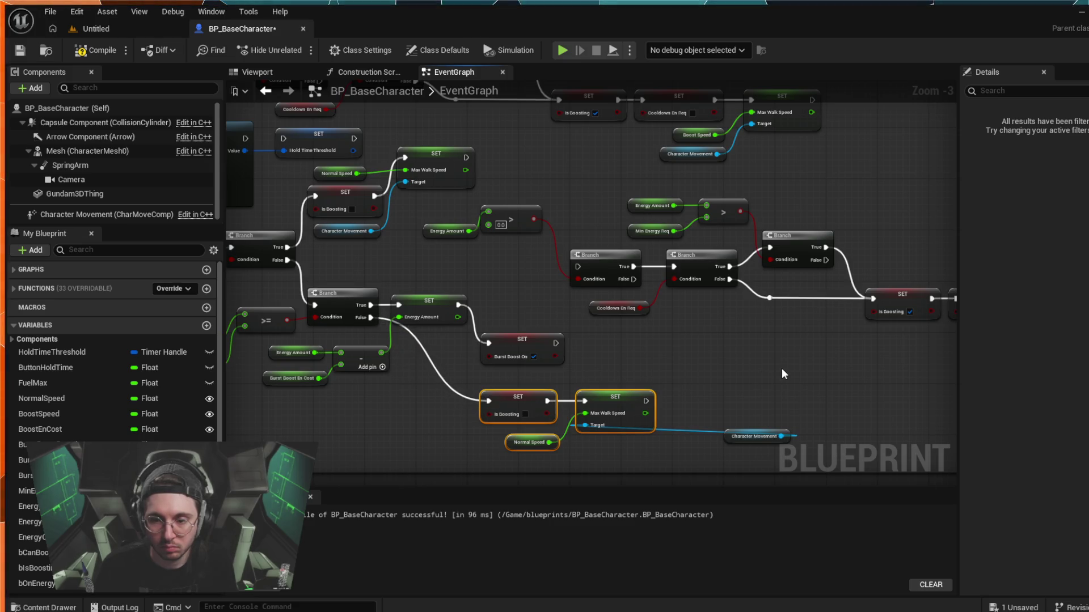
{"action": "left_click", "coordinate": [760, 439]}
{"action": "mouse_move", "coordinate": [757, 442]}
{"action": "left_mouse_down"}
{"action": "mouse_move", "coordinate": [511, 436]}
{"action": "mouse_move", "coordinate": [497, 446]}
{"action": "mouse_move", "coordinate": [523, 468]}
{"action": "left_mouse_up"}
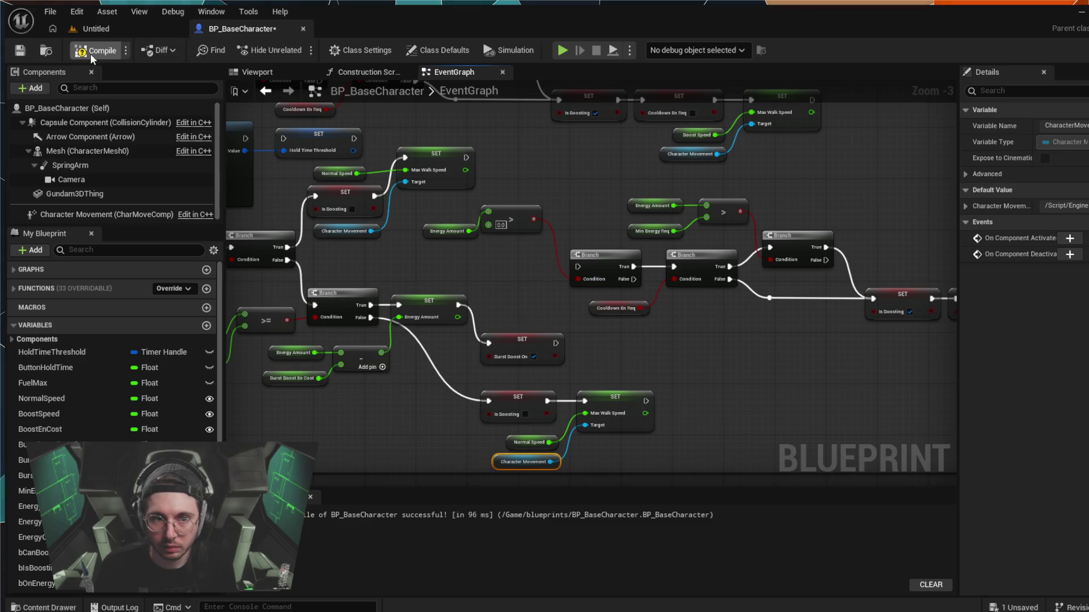
- Play the Untitled level, boosting forward with W until energy runs low, then stop
{"action": "left_click", "coordinate": [115, 26]}
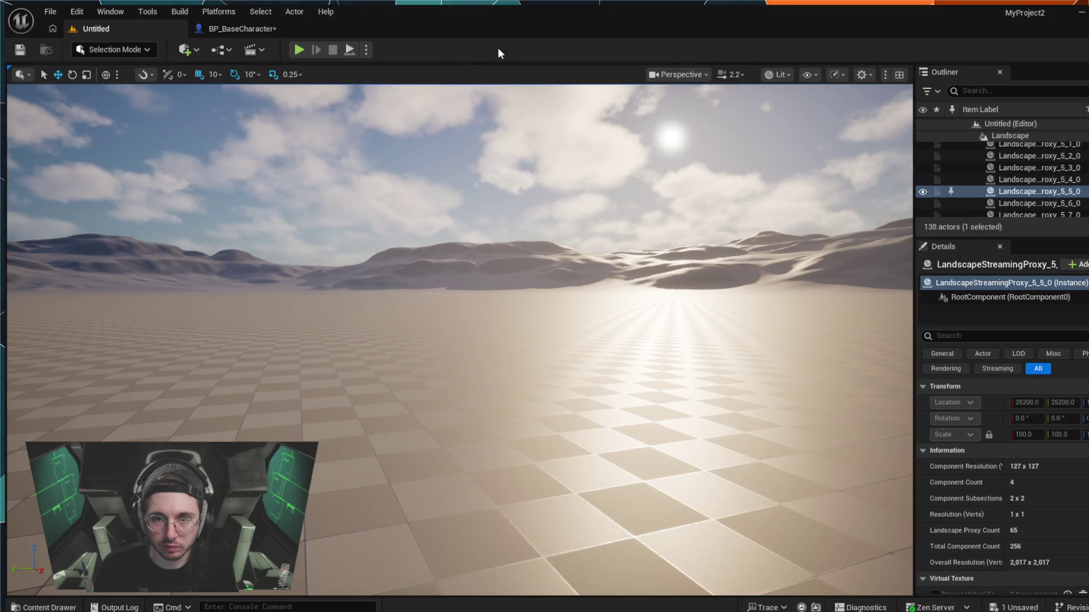
{"action": "left_click", "coordinate": [298, 51]}
{"action": "key", "text": "w"}
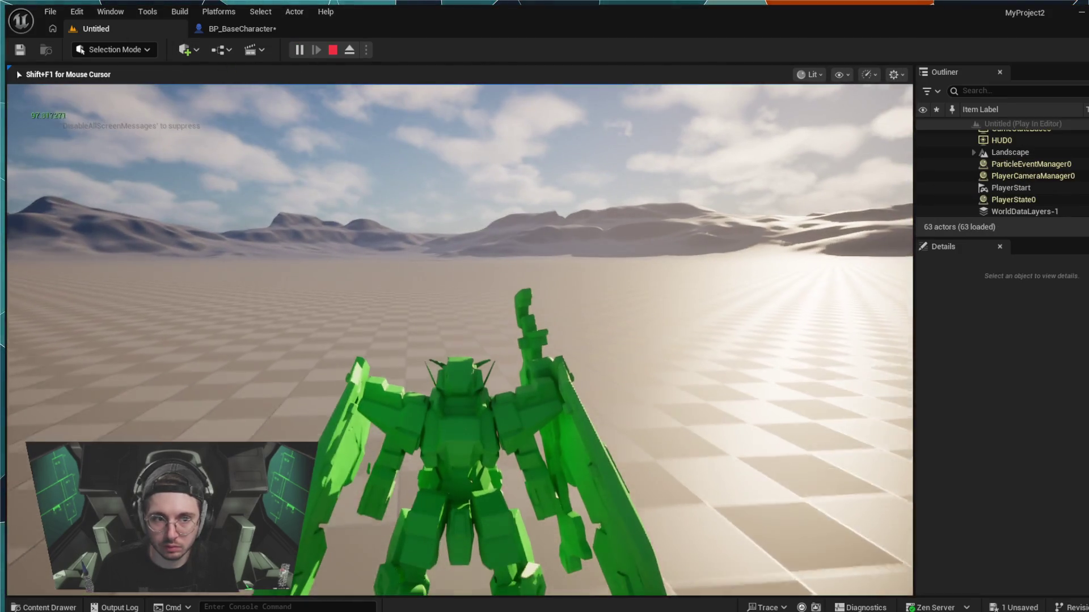
{"action": "key", "text": "w"}
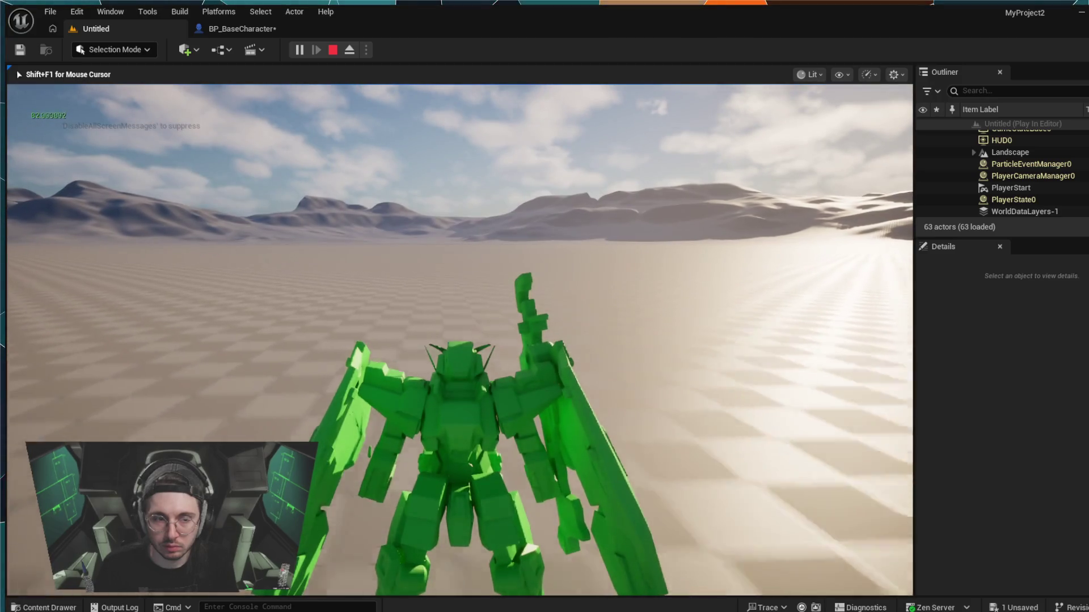
{"action": "key", "text": "w"}
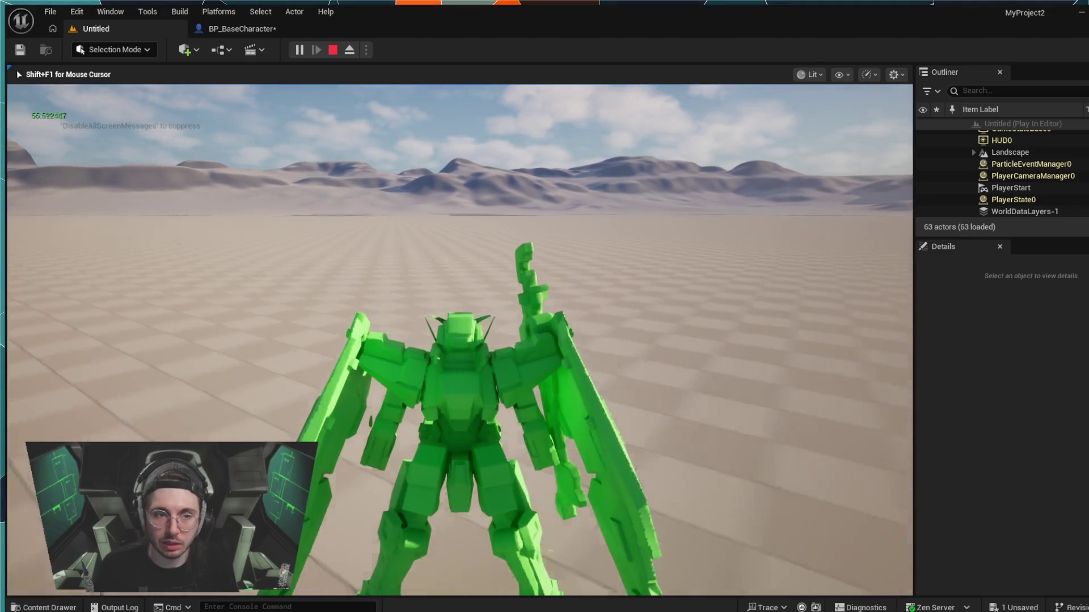
{"action": "key", "text": "w"}
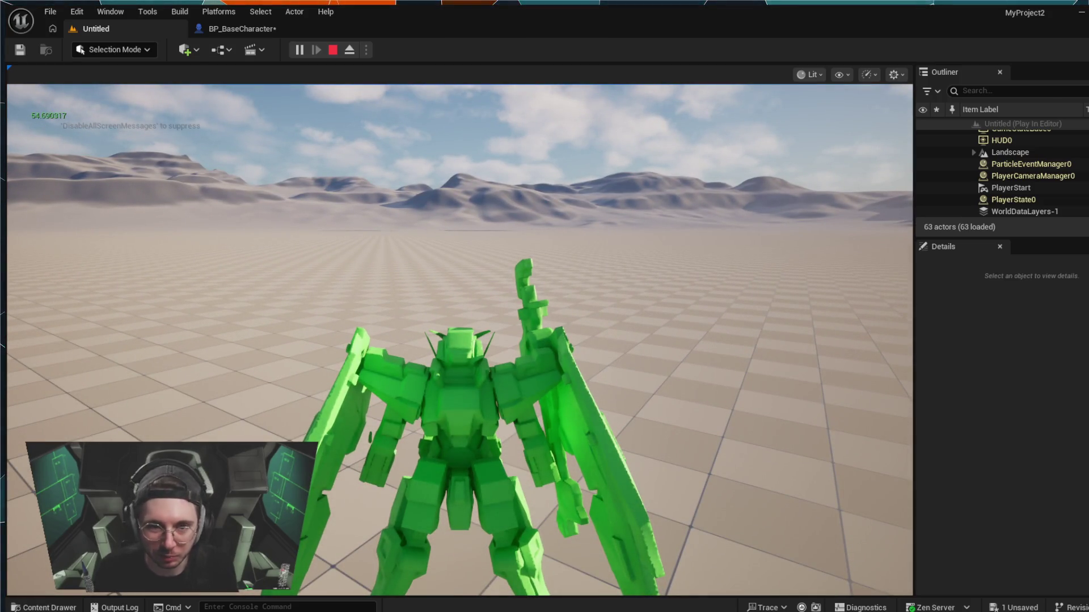
{"action": "left_click", "coordinate": [335, 50]}
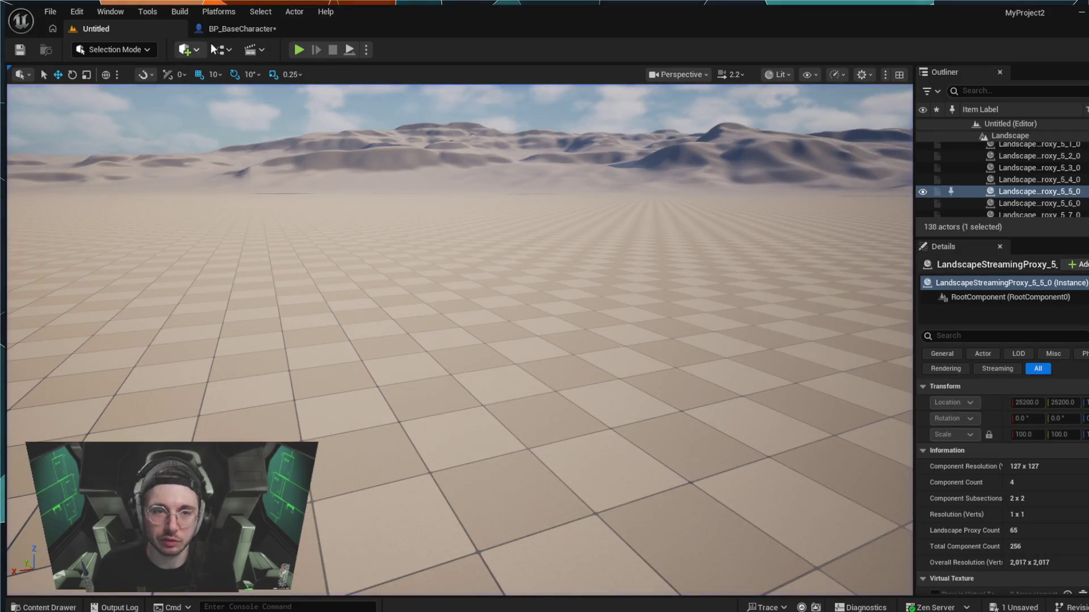
- Shift the Is Boosting, Max Walk Speed, Normal Speed and Character Movement group left
{"action": "left_click", "coordinate": [224, 31]}
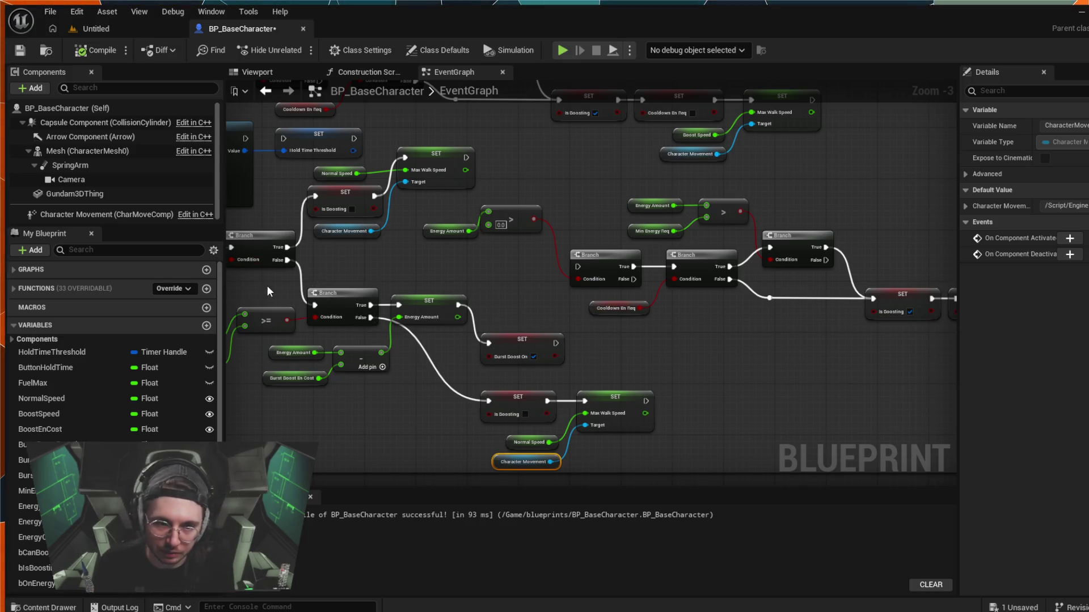
{"action": "left_click_drag", "start_coordinate": [267, 292], "coordinate": [461, 318]}
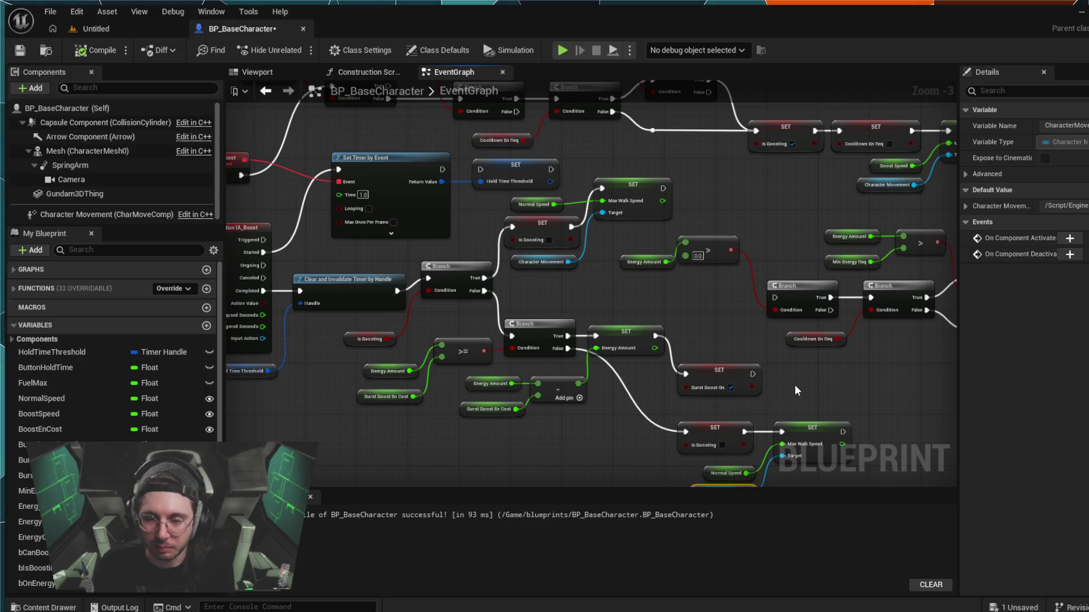
{"action": "left_click_drag", "start_coordinate": [720, 448], "coordinate": [612, 378]}
{"action": "scroll", "coordinate": [702, 408], "scroll_direction": "up", "scroll_amount": 3}
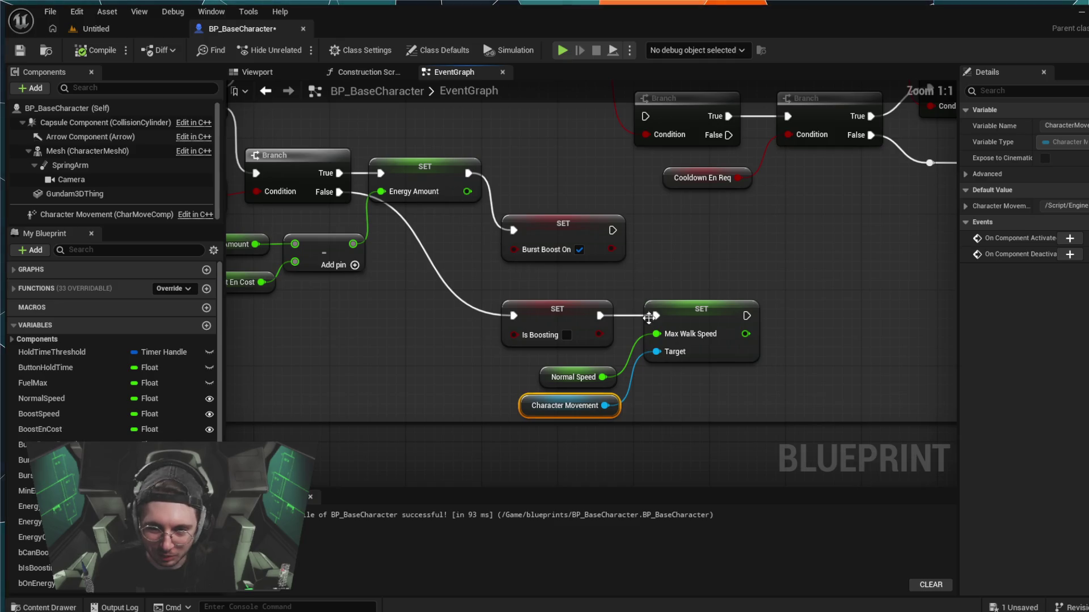
{"action": "mouse_move", "coordinate": [696, 374]}
{"action": "left_mouse_down"}
{"action": "mouse_move", "coordinate": [476, 288]}
{"action": "mouse_move", "coordinate": [444, 281]}
{"action": "mouse_move", "coordinate": [419, 295]}
{"action": "mouse_move", "coordinate": [572, 415]}
{"action": "mouse_move", "coordinate": [580, 366]}
{"action": "left_mouse_up"}
{"action": "left_click", "coordinate": [547, 408], "text": "shift"}
{"action": "scroll", "coordinate": [418, 294], "scroll_direction": "down", "scroll_amount": 1}
{"action": "scroll", "coordinate": [580, 366], "scroll_direction": "down", "scroll_amount": 2}
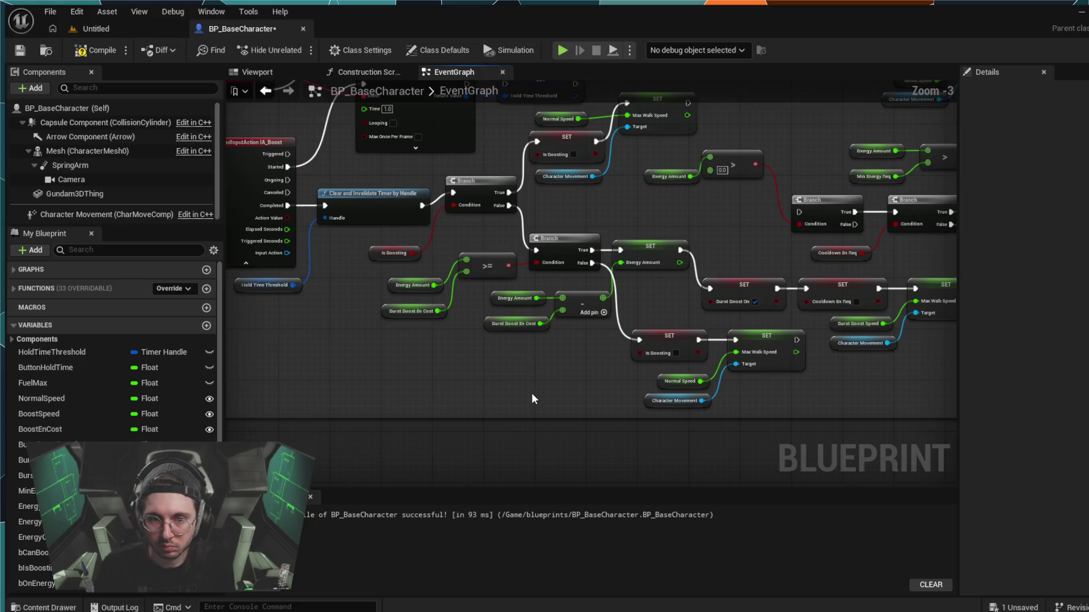
{"action": "mouse_move", "coordinate": [532, 393]}
{"action": "left_mouse_down"}
{"action": "mouse_move", "coordinate": [535, 381]}
{"action": "mouse_move", "coordinate": [608, 382]}
{"action": "mouse_move", "coordinate": [331, 328]}
{"action": "left_mouse_up"}
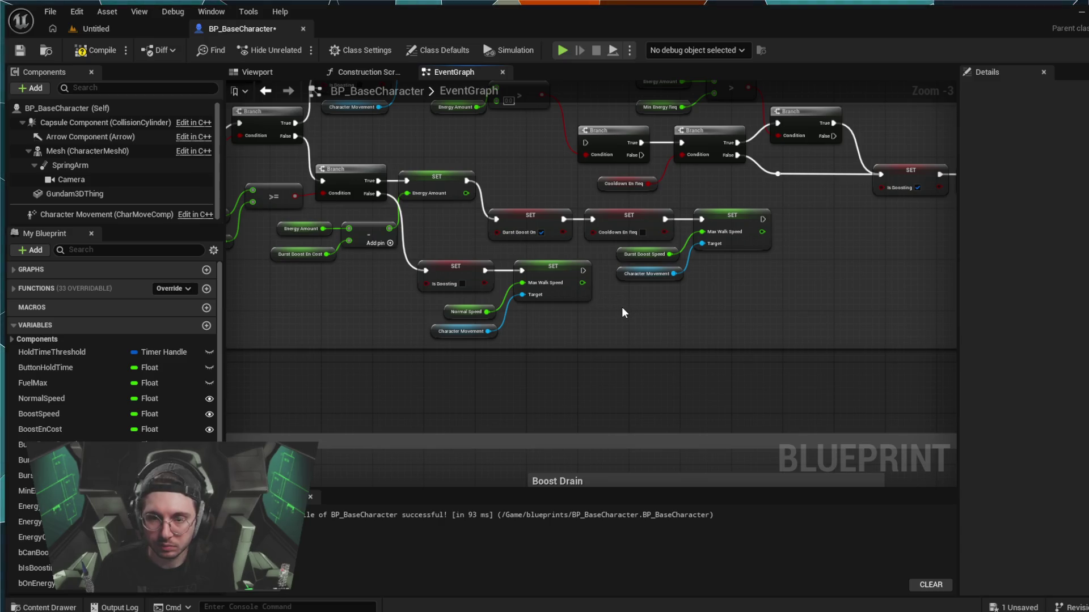
{"action": "scroll", "coordinate": [621, 307], "scroll_direction": "up", "scroll_amount": 3}
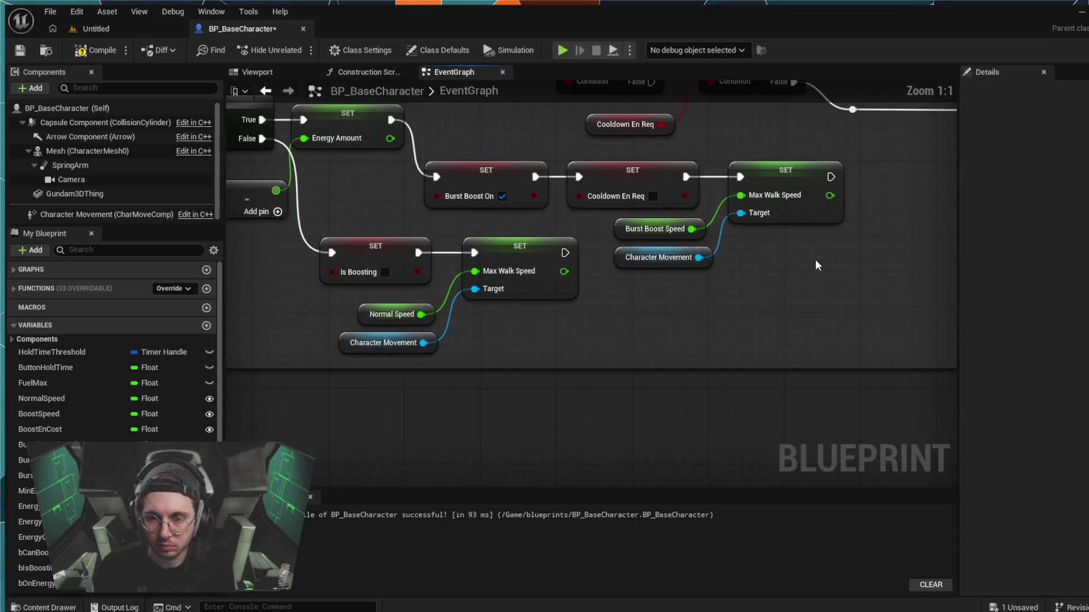
- Move the Cooldown En Req and Burst Boost Speed nodes away from the Burst Boost On chain
{"action": "left_click_drag", "start_coordinate": [776, 151], "coordinate": [561, 273]}
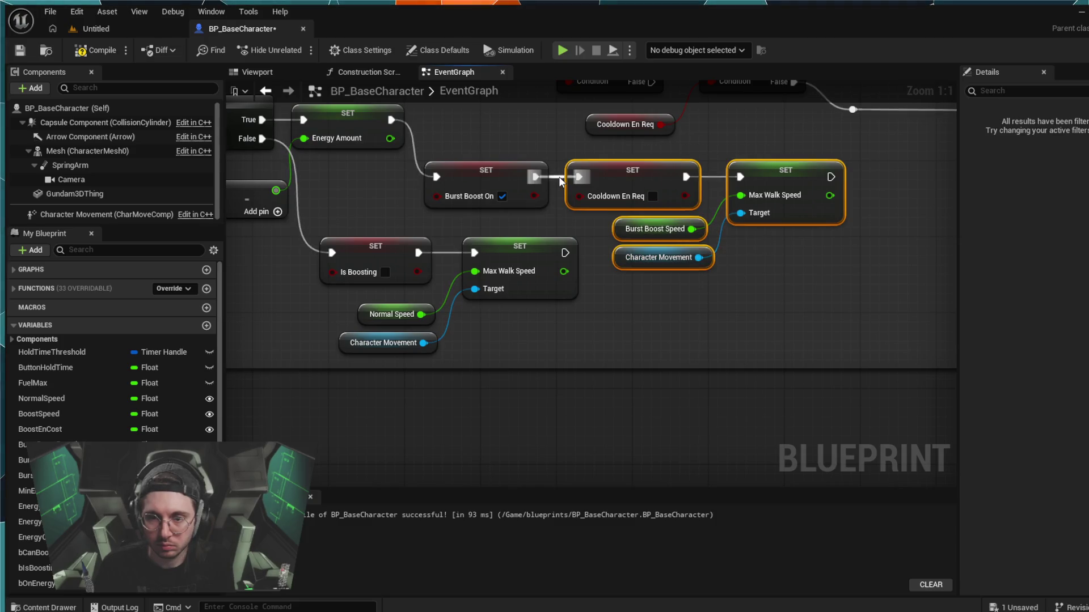
{"action": "left_click_drag", "start_coordinate": [648, 169], "coordinate": [842, 250]}
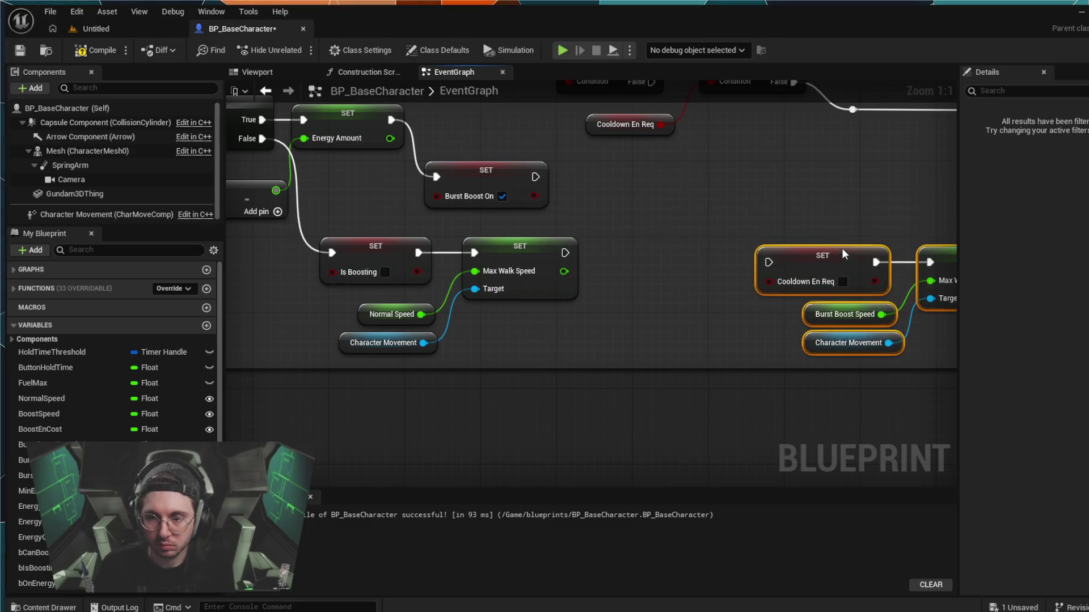
{"action": "scroll", "coordinate": [758, 259], "scroll_direction": "down", "scroll_amount": 3}
{"action": "mouse_move", "coordinate": [689, 274]}
{"action": "left_mouse_down"}
{"action": "mouse_move", "coordinate": [716, 266]}
{"action": "mouse_move", "coordinate": [845, 294]}
{"action": "left_mouse_up"}
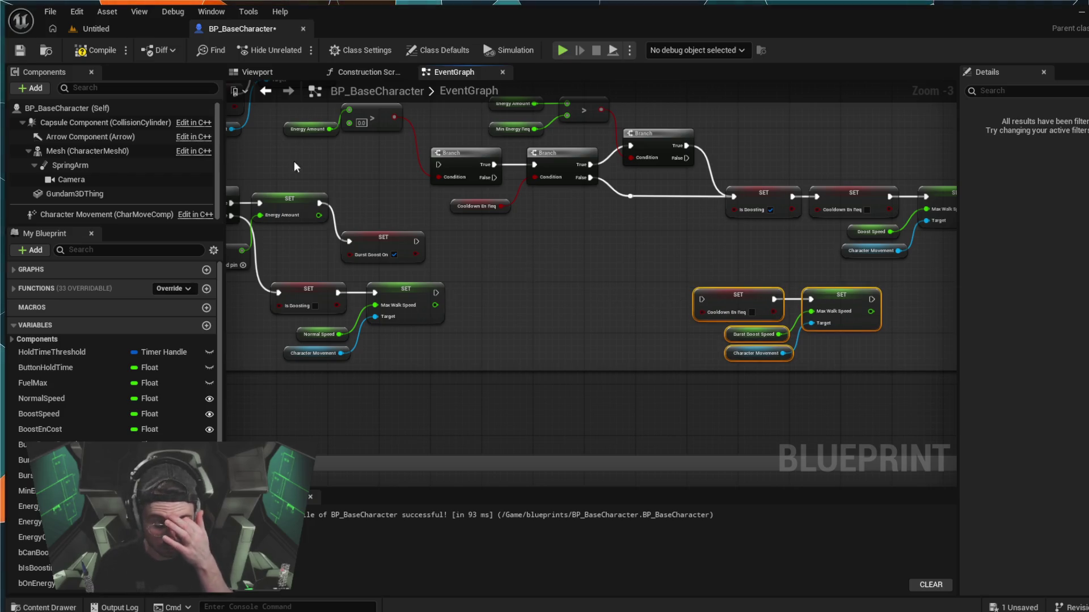
{"action": "mouse_move", "coordinate": [519, 269]}
{"action": "left_mouse_down"}
{"action": "mouse_move", "coordinate": [633, 264]}
{"action": "mouse_move", "coordinate": [693, 314]}
{"action": "left_mouse_up"}
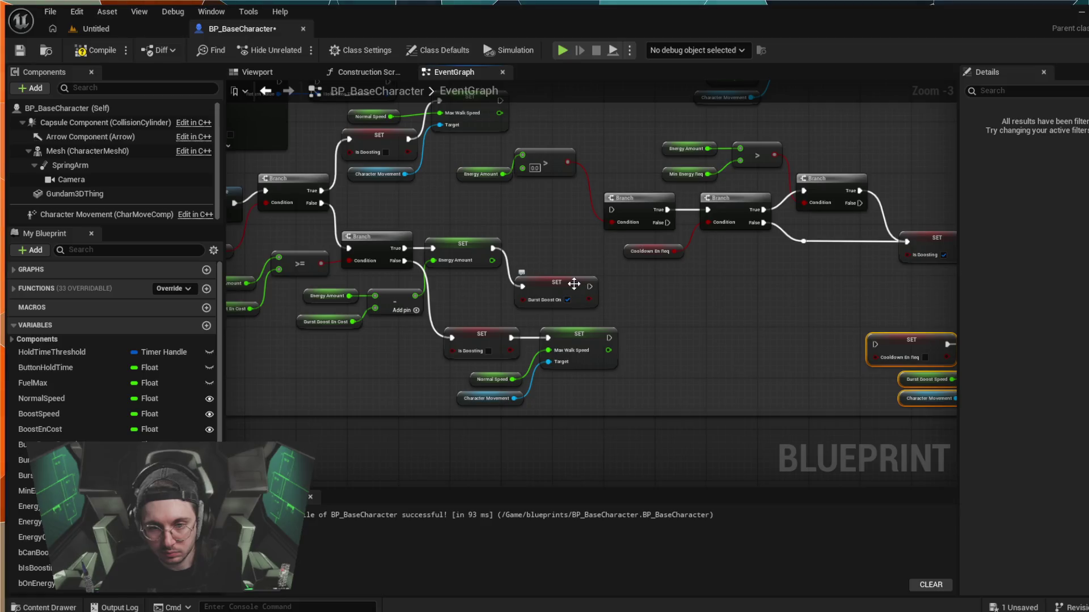
- Delete the Burst Boost On setter and add a Max Walk Speed setter after SET Energy Amount
{"action": "left_click", "coordinate": [580, 304]}
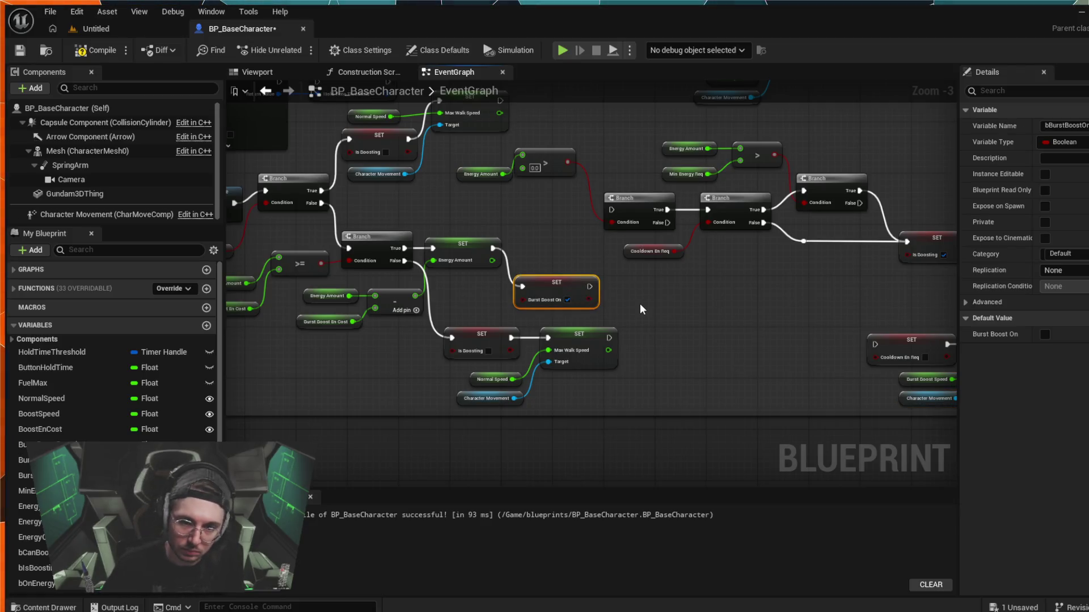
{"action": "key", "text": "Delete"}
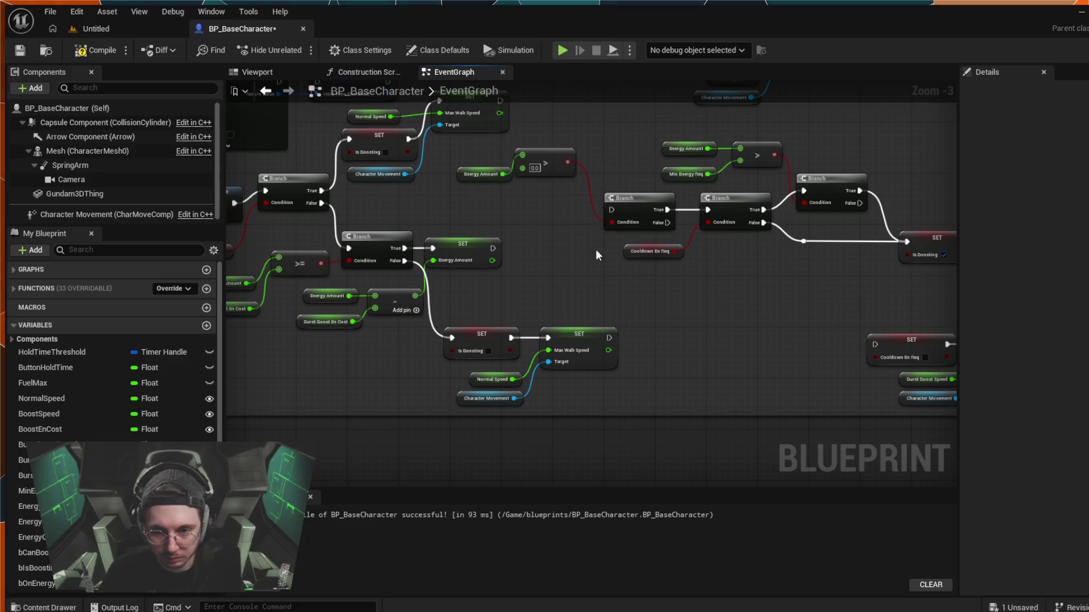
{"action": "left_click_drag", "start_coordinate": [492, 248], "coordinate": [536, 271]}
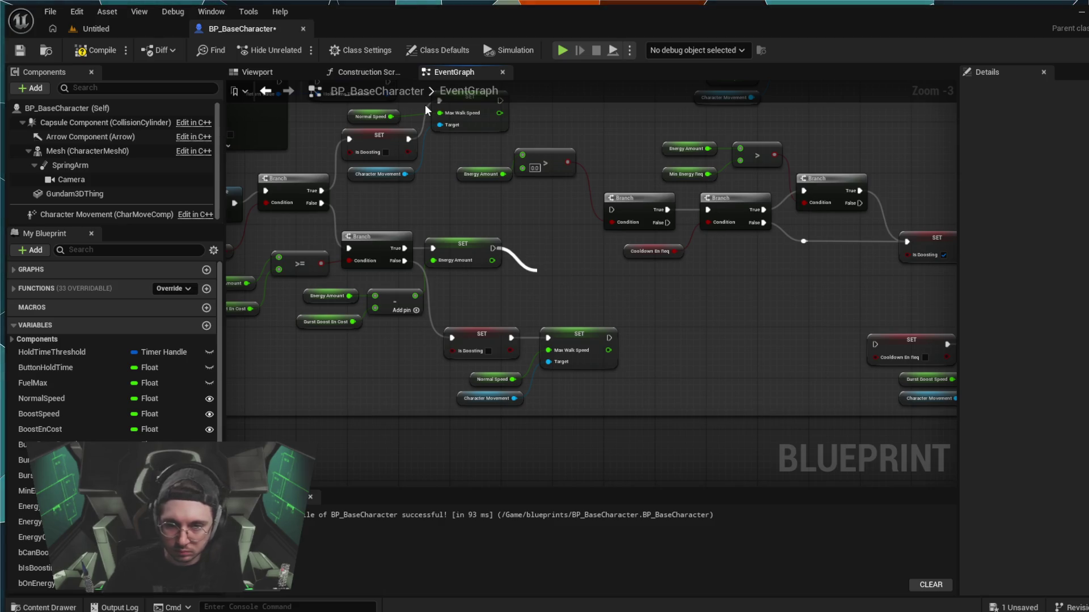
{"action": "scroll", "coordinate": [425, 108], "scroll_direction": "up", "scroll_amount": 1}
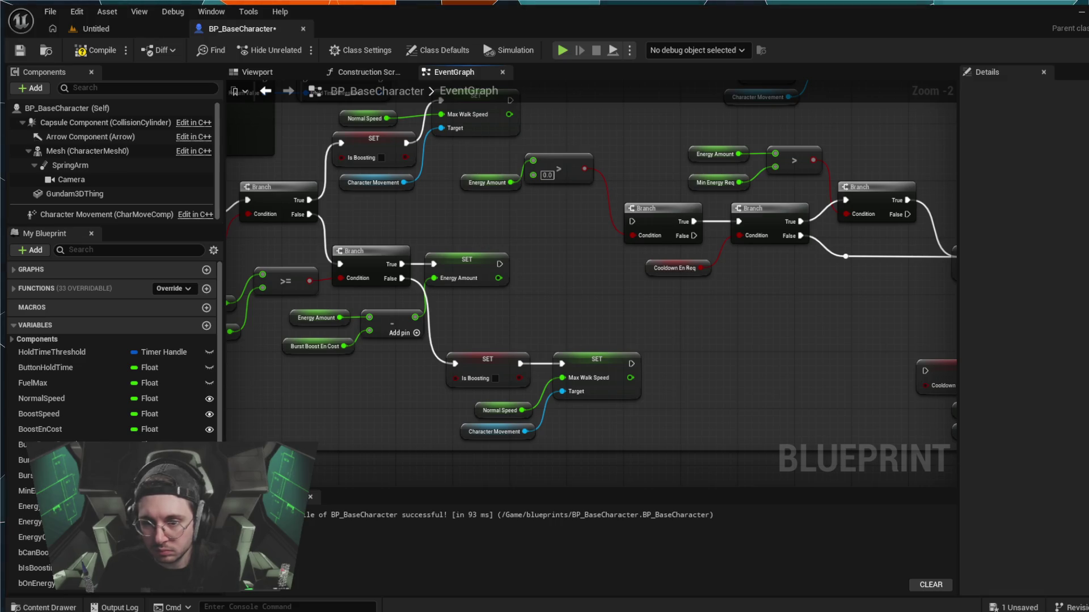
{"action": "mouse_move", "coordinate": [499, 263]}
{"action": "left_mouse_down"}
{"action": "mouse_move", "coordinate": [542, 264]}
{"action": "mouse_move", "coordinate": [344, 149]}
{"action": "left_mouse_up"}
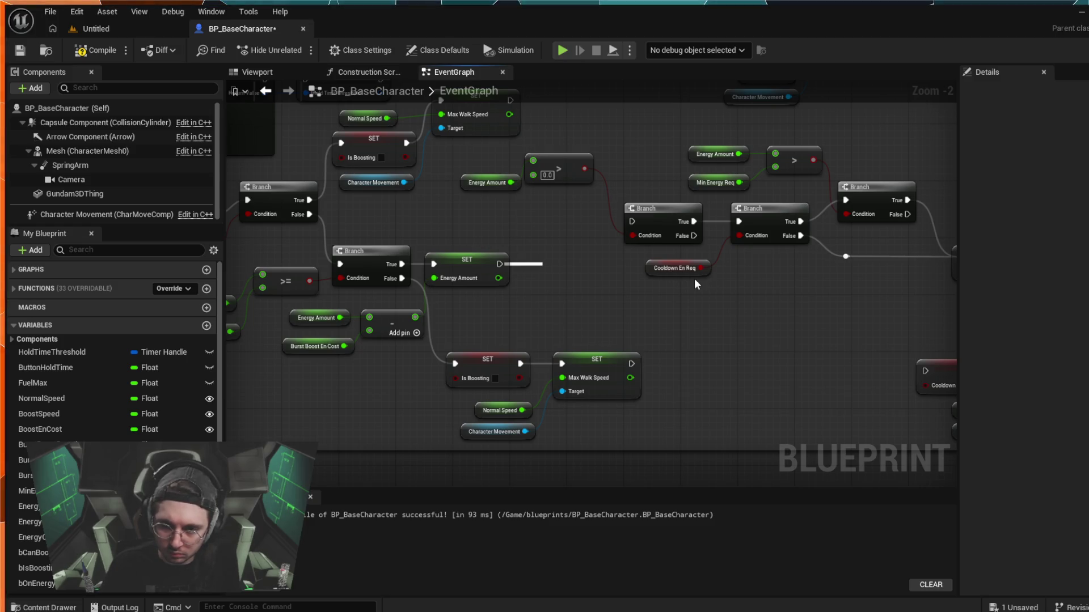
{"action": "key", "text": "ctrl+v"}
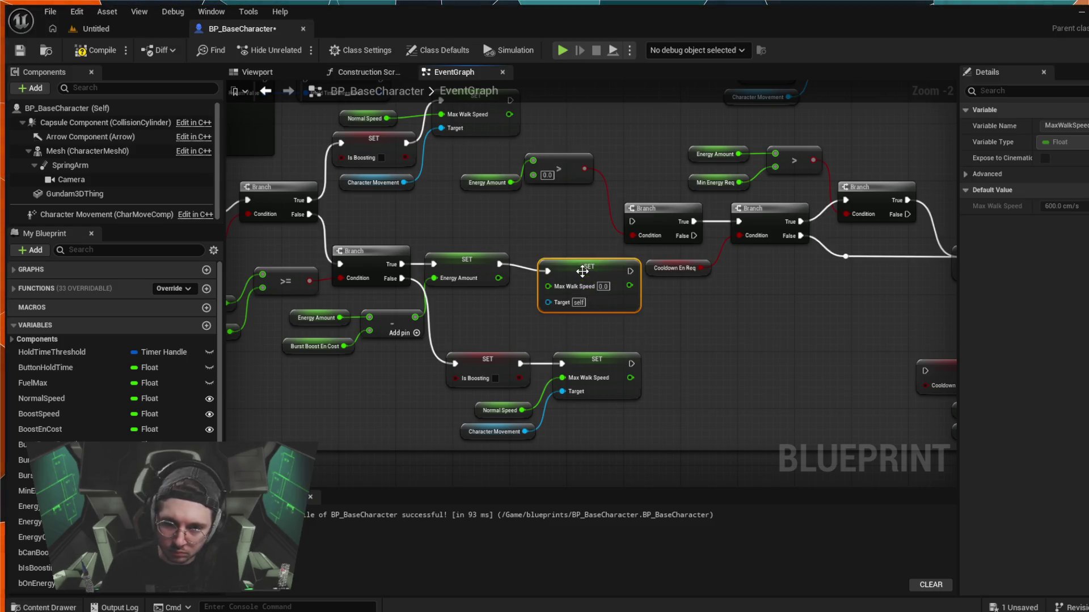
{"action": "left_click_drag", "start_coordinate": [564, 267], "coordinate": [559, 264]}
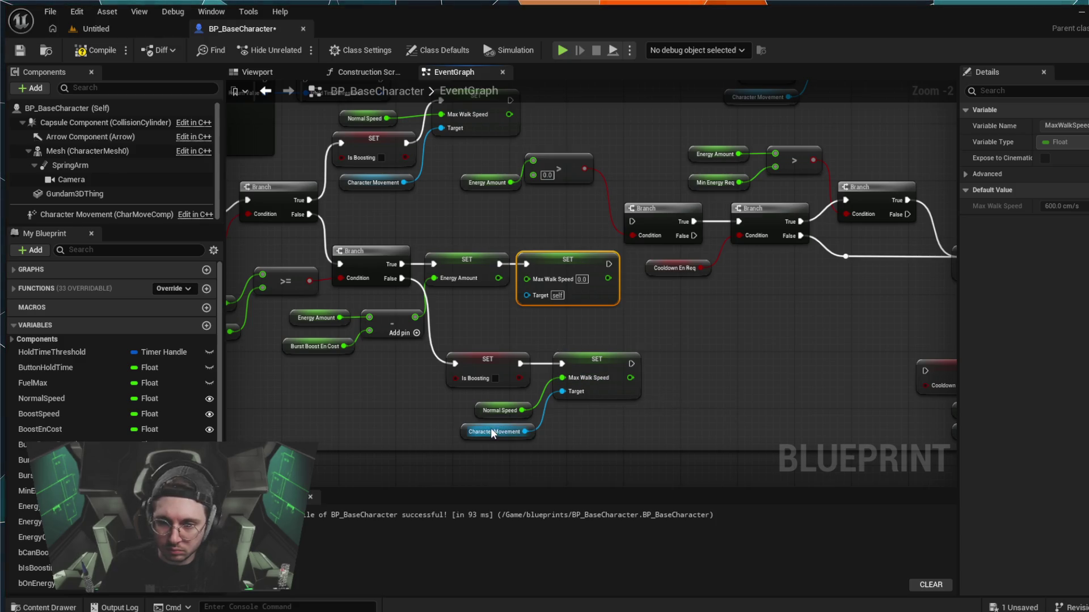
- Copy the Character Movement reference and wire the duplicate into the new setter's Target
{"action": "mouse_move", "coordinate": [489, 430]}
{"action": "left_mouse_down"}
{"action": "mouse_move", "coordinate": [481, 342]}
{"action": "mouse_move", "coordinate": [489, 432]}
{"action": "left_mouse_up"}
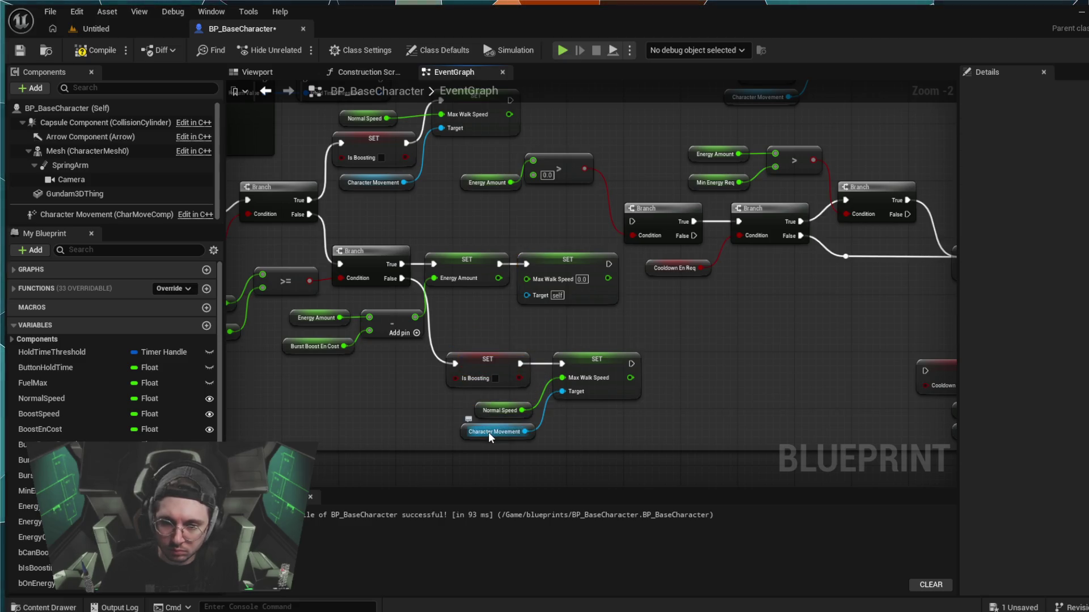
{"action": "key", "text": "ctrl+c"}
{"action": "key", "text": "ctrl+v"}
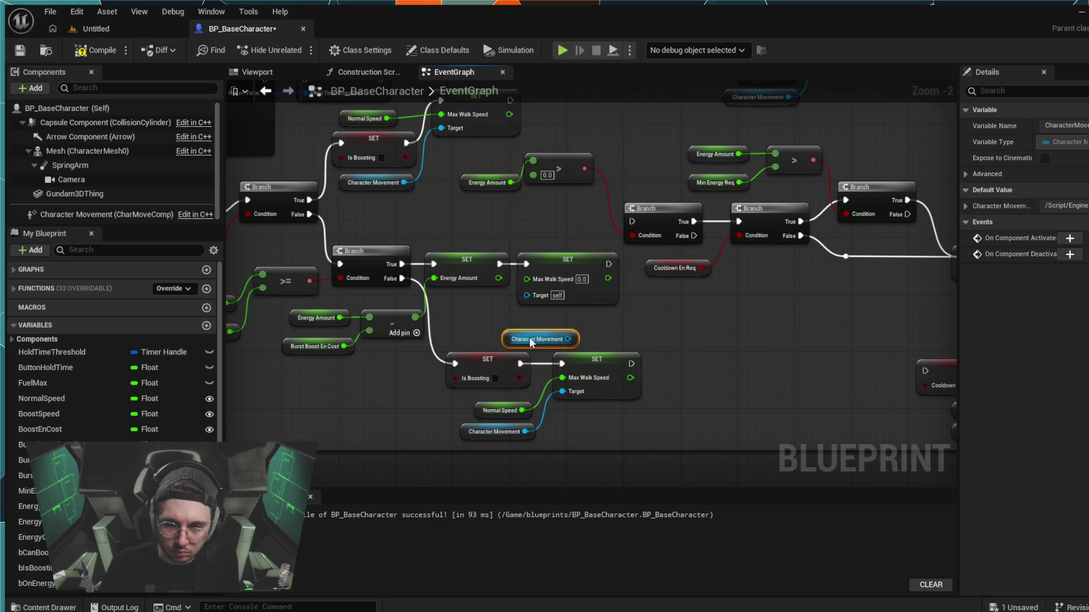
{"action": "mouse_move", "coordinate": [526, 337]}
{"action": "left_mouse_down"}
{"action": "mouse_move", "coordinate": [498, 329]}
{"action": "mouse_move", "coordinate": [532, 315]}
{"action": "mouse_move", "coordinate": [528, 294]}
{"action": "left_mouse_up"}
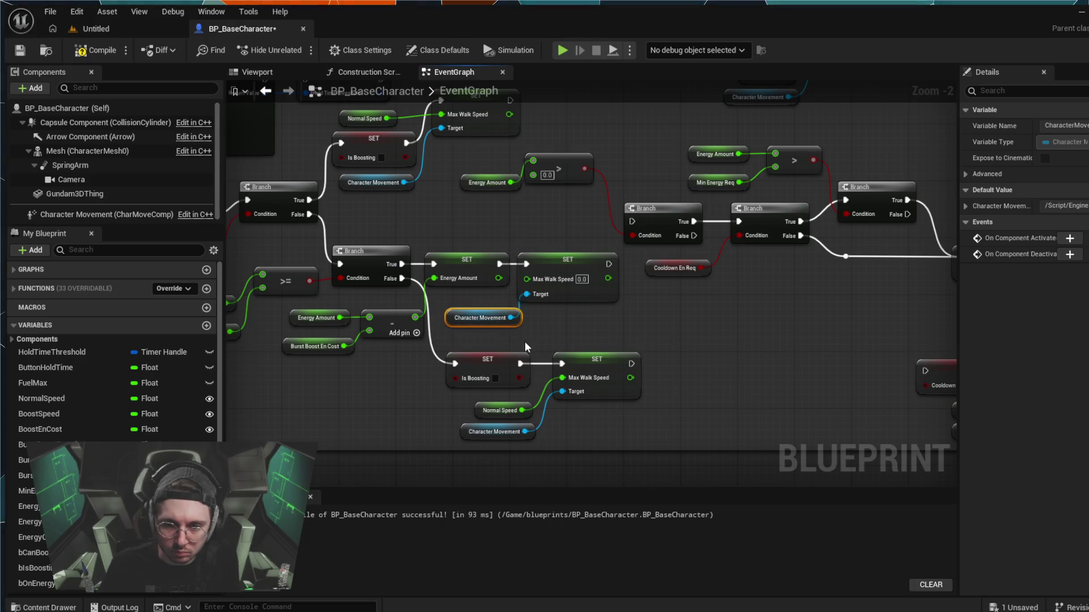
{"action": "left_click", "coordinate": [526, 340]}
- Group the branch and boost setters with Cooldown En Req, Character Movement and Boost Speed getters
{"action": "mouse_move", "coordinate": [683, 338]}
{"action": "left_mouse_down"}
{"action": "mouse_move", "coordinate": [590, 328]}
{"action": "mouse_move", "coordinate": [653, 329]}
{"action": "mouse_move", "coordinate": [556, 364]}
{"action": "mouse_move", "coordinate": [512, 346]}
{"action": "mouse_move", "coordinate": [606, 344]}
{"action": "left_mouse_up"}
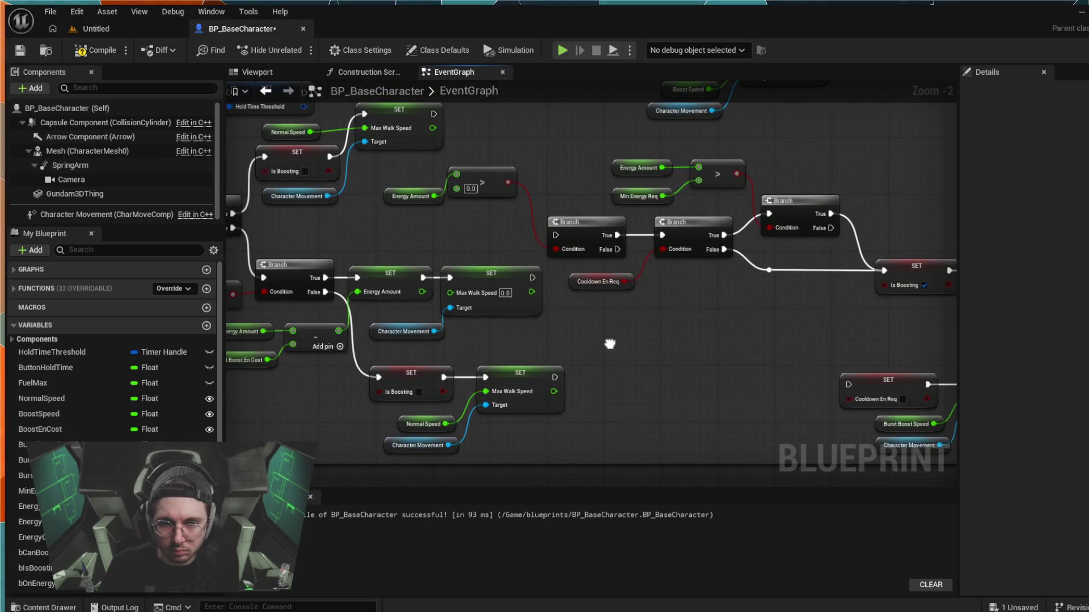
{"action": "mouse_move", "coordinate": [416, 174]}
{"action": "left_mouse_down"}
{"action": "mouse_move", "coordinate": [485, 203]}
{"action": "mouse_move", "coordinate": [954, 261]}
{"action": "mouse_move", "coordinate": [935, 256]}
{"action": "mouse_move", "coordinate": [912, 272]}
{"action": "left_mouse_up"}
{"action": "left_click", "coordinate": [378, 283], "text": "ctrl"}
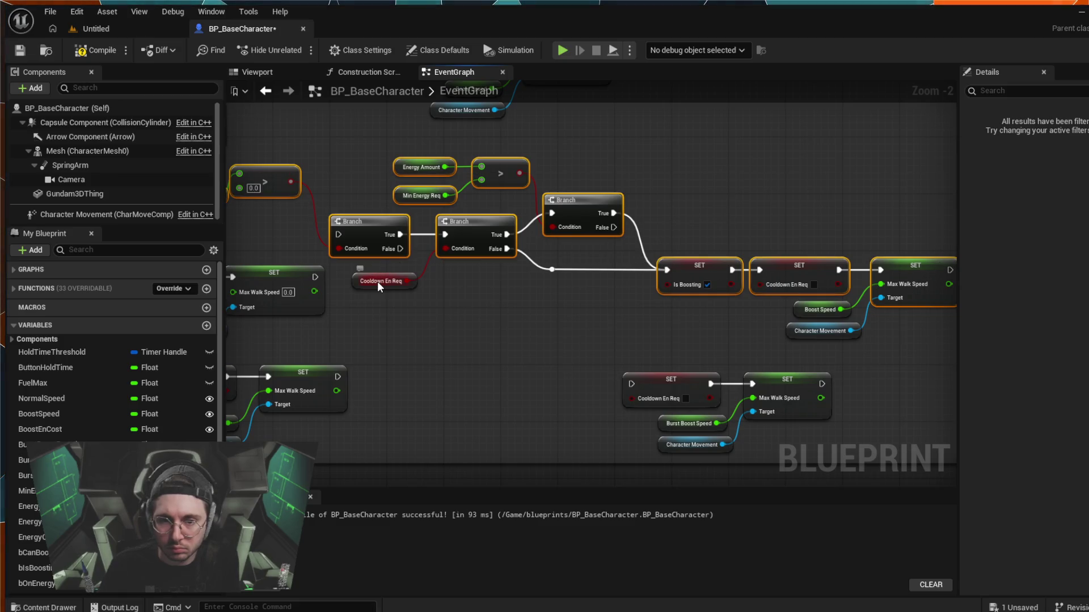
{"action": "left_click_drag", "start_coordinate": [276, 234], "coordinate": [145, 243]}
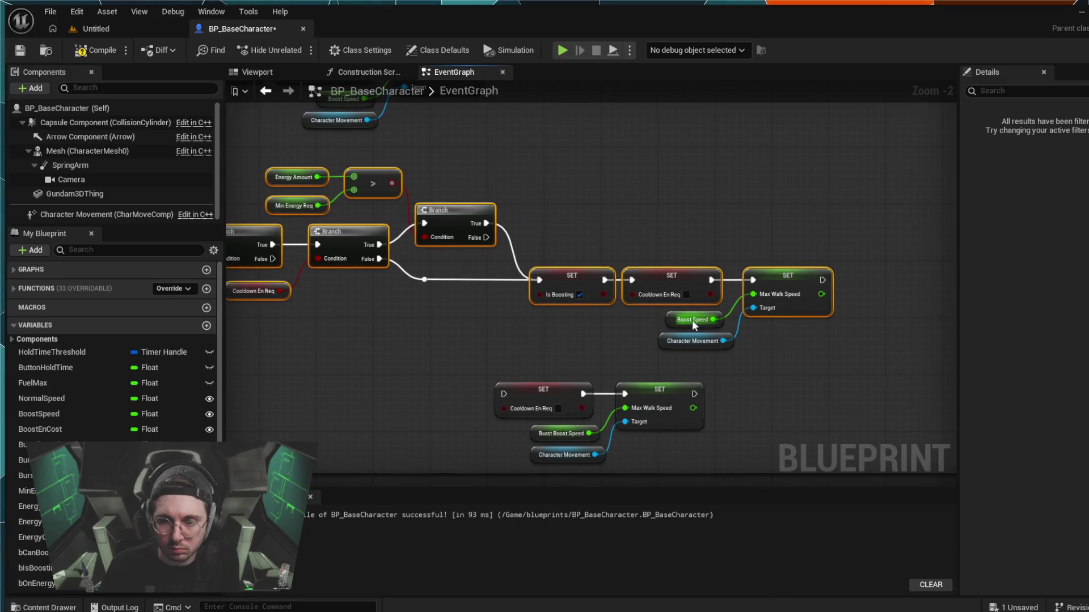
{"action": "left_click", "coordinate": [703, 339], "text": "ctrl"}
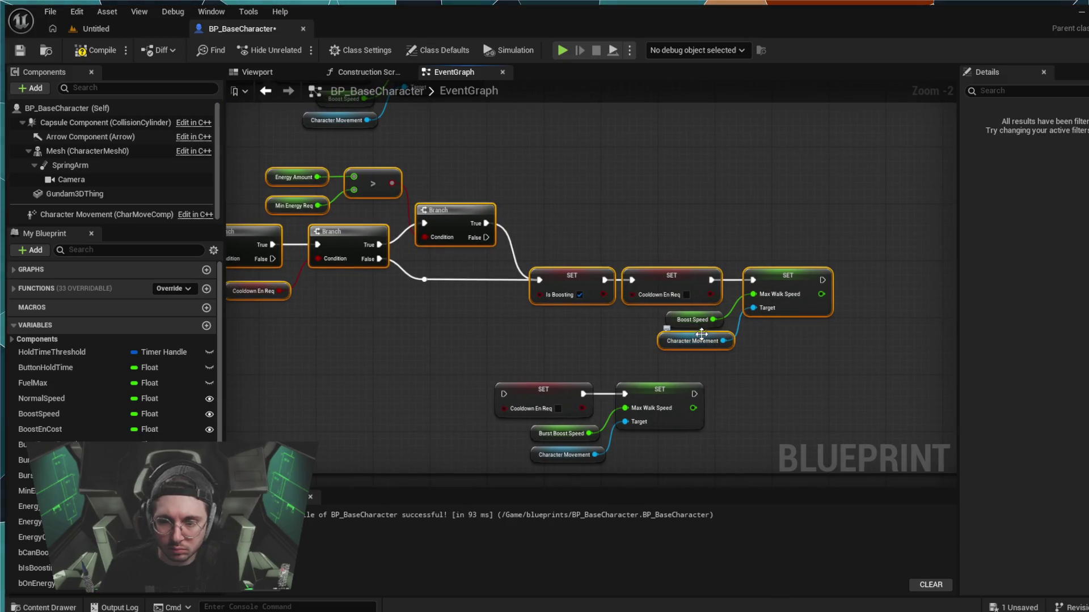
{"action": "left_click", "coordinate": [698, 315], "text": "ctrl"}
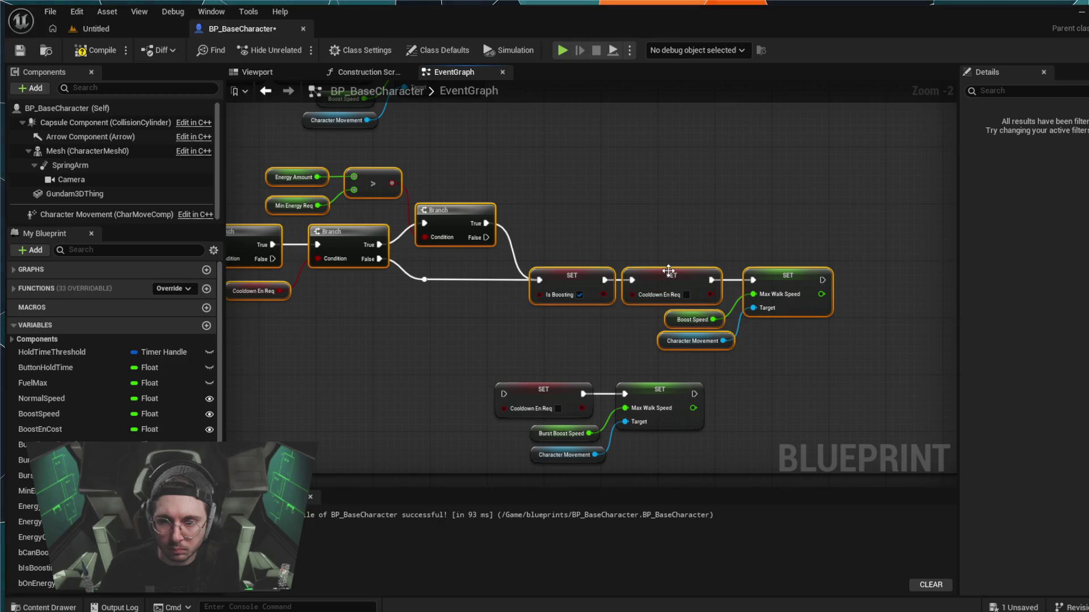
{"action": "mouse_move", "coordinate": [699, 266]}
{"action": "left_mouse_down"}
{"action": "mouse_move", "coordinate": [857, 256]}
{"action": "mouse_move", "coordinate": [700, 267]}
{"action": "left_mouse_up"}
{"action": "left_click", "coordinate": [477, 291]}
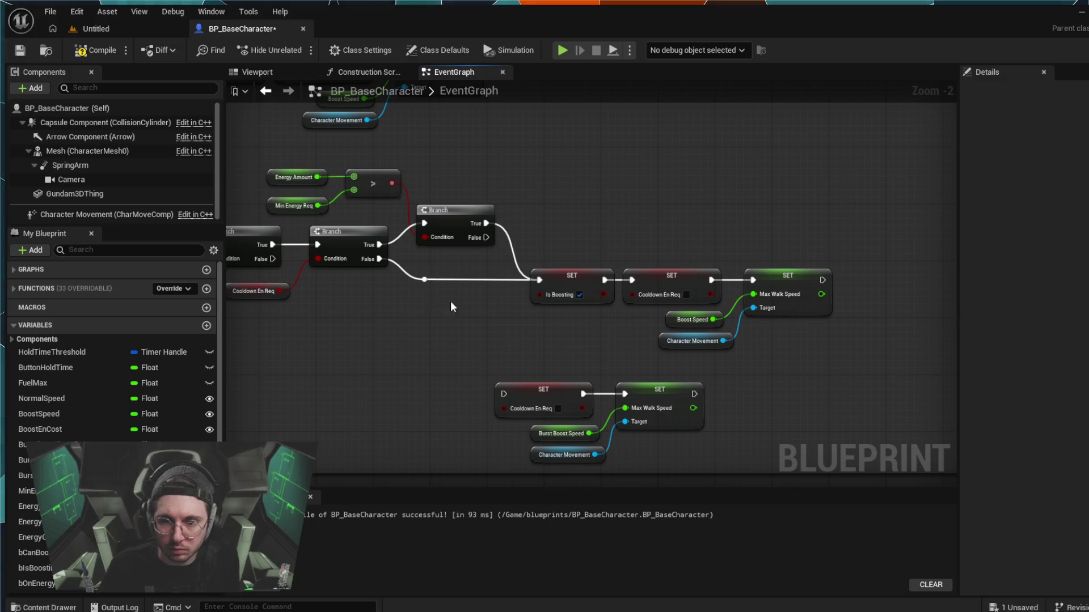
- Move the energy check, branches, boost setters and Energy Amount getter to the right
{"action": "left_click_drag", "start_coordinate": [518, 292], "coordinate": [624, 298]}
{"action": "mouse_move", "coordinate": [901, 188]}
{"action": "left_mouse_down"}
{"action": "mouse_move", "coordinate": [731, 341]}
{"action": "mouse_move", "coordinate": [303, 326]}
{"action": "left_mouse_up"}
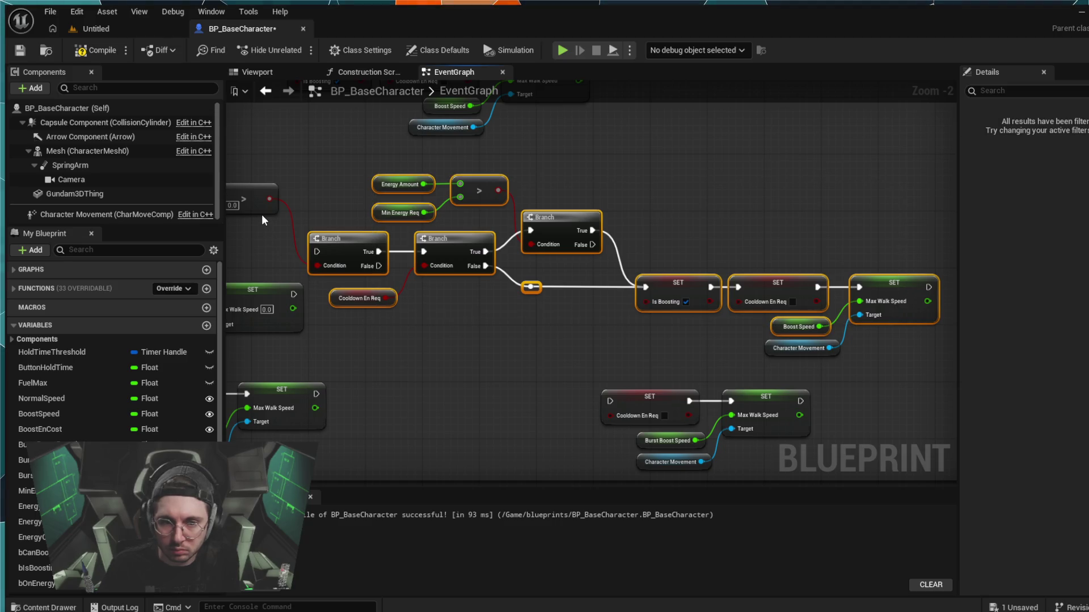
{"action": "mouse_move", "coordinate": [261, 214]}
{"action": "left_mouse_down"}
{"action": "mouse_move", "coordinate": [310, 233]}
{"action": "mouse_move", "coordinate": [626, 260]}
{"action": "left_mouse_up"}
{"action": "left_click", "coordinate": [303, 233], "text": "ctrl"}
{"action": "mouse_move", "coordinate": [933, 367]}
{"action": "left_mouse_down"}
{"action": "mouse_move", "coordinate": [547, 349]}
{"action": "mouse_move", "coordinate": [774, 392]}
{"action": "left_mouse_up"}
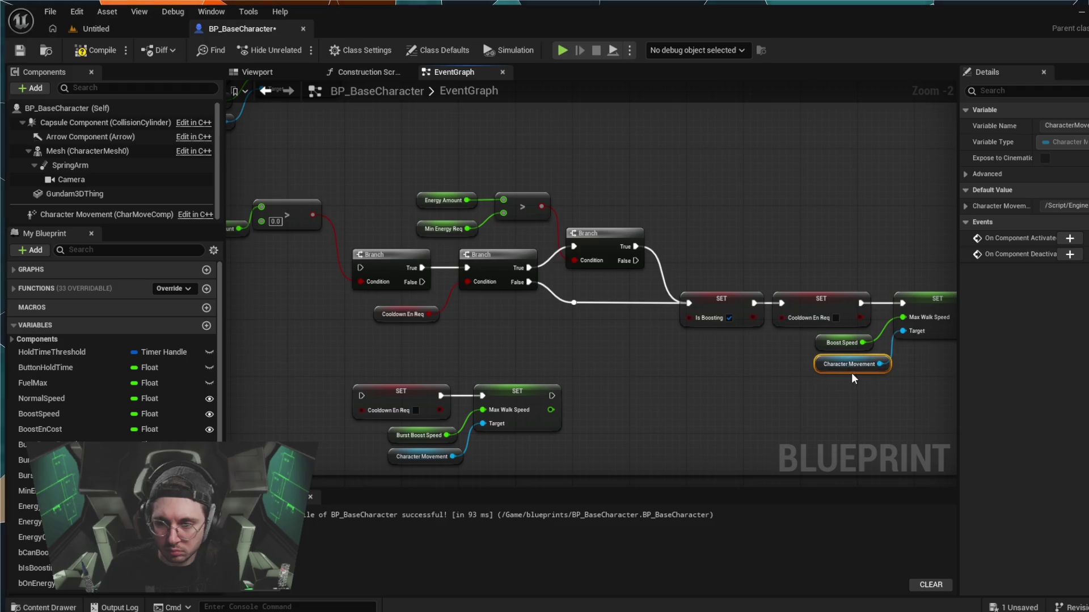
{"action": "left_click_drag", "start_coordinate": [700, 380], "coordinate": [864, 377]}
- Paste a copy of the Burst Boost Speed getter beneath the new Max Walk Speed SET node
{"action": "left_click_drag", "start_coordinate": [399, 336], "coordinate": [700, 333]}
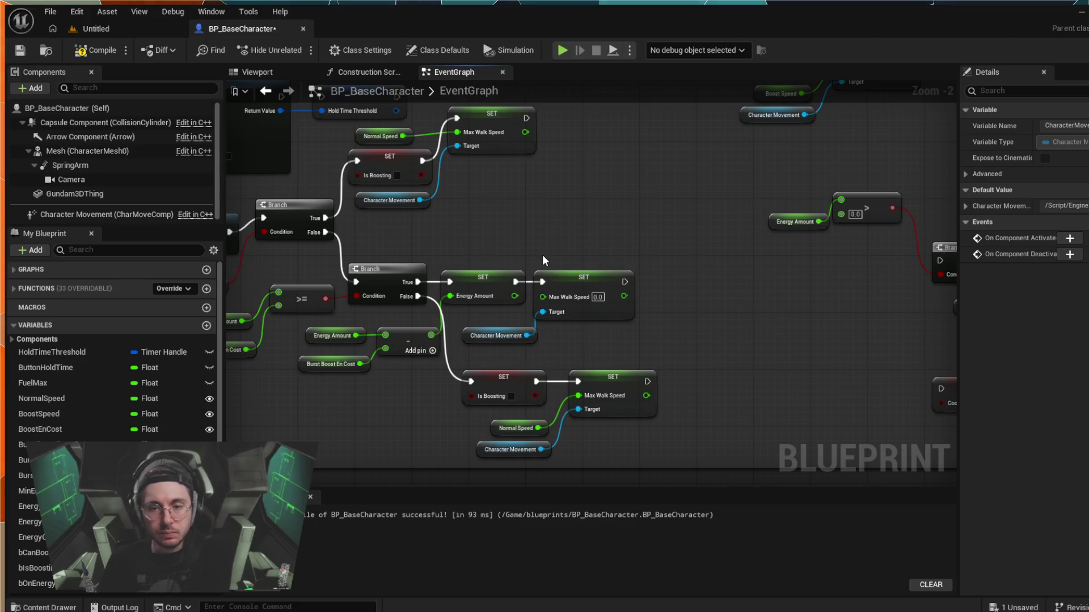
{"action": "left_click_drag", "start_coordinate": [841, 401], "coordinate": [657, 353]}
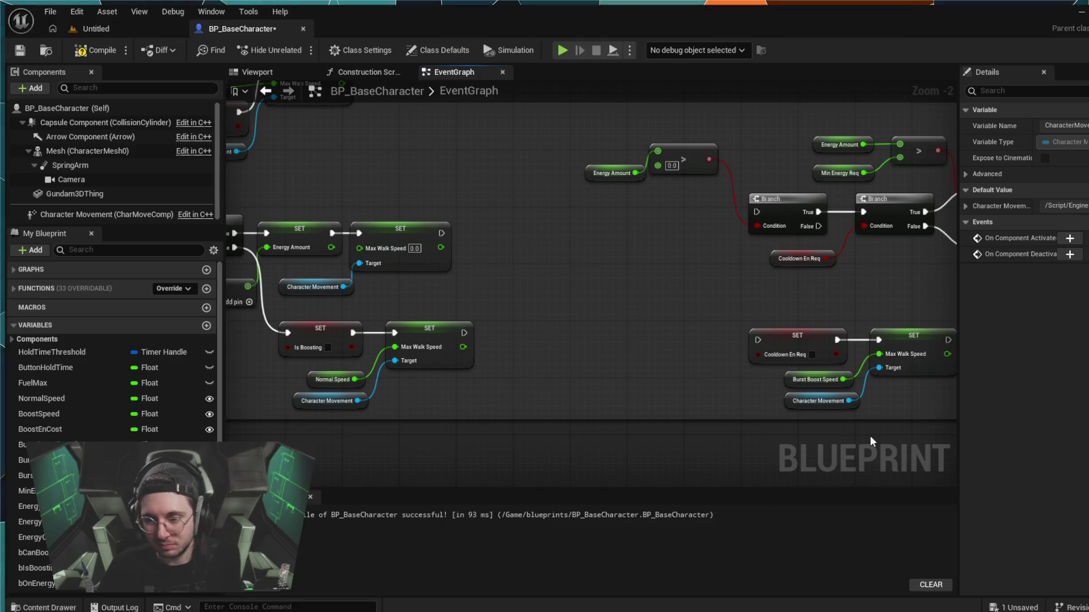
{"action": "mouse_move", "coordinate": [798, 372]}
{"action": "left_mouse_down"}
{"action": "mouse_move", "coordinate": [634, 357]}
{"action": "mouse_move", "coordinate": [796, 388]}
{"action": "mouse_move", "coordinate": [798, 373]}
{"action": "left_mouse_up"}
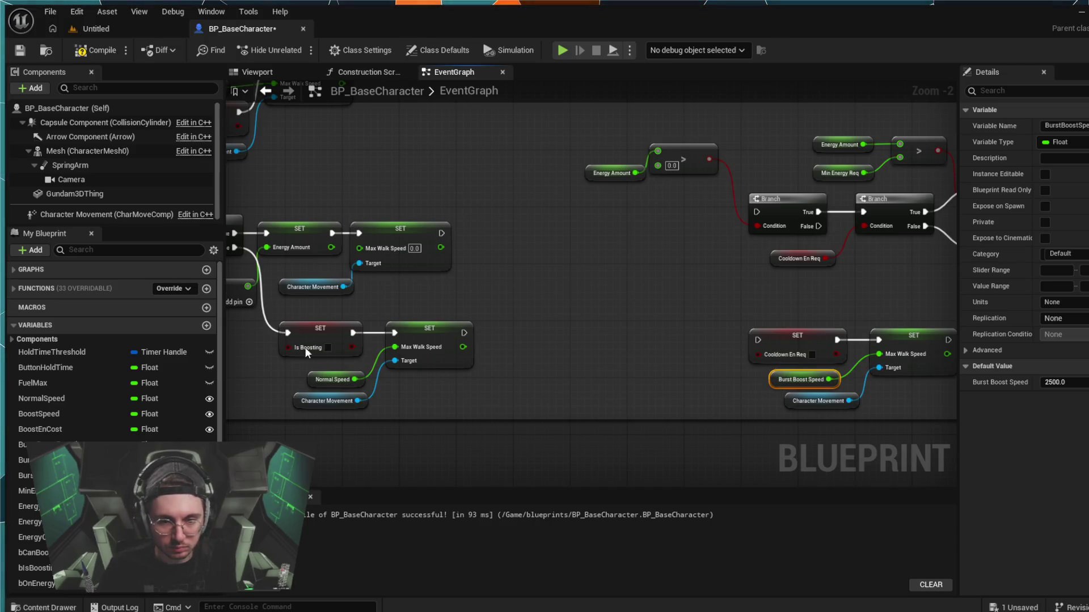
{"action": "key", "text": "ctrl+v"}
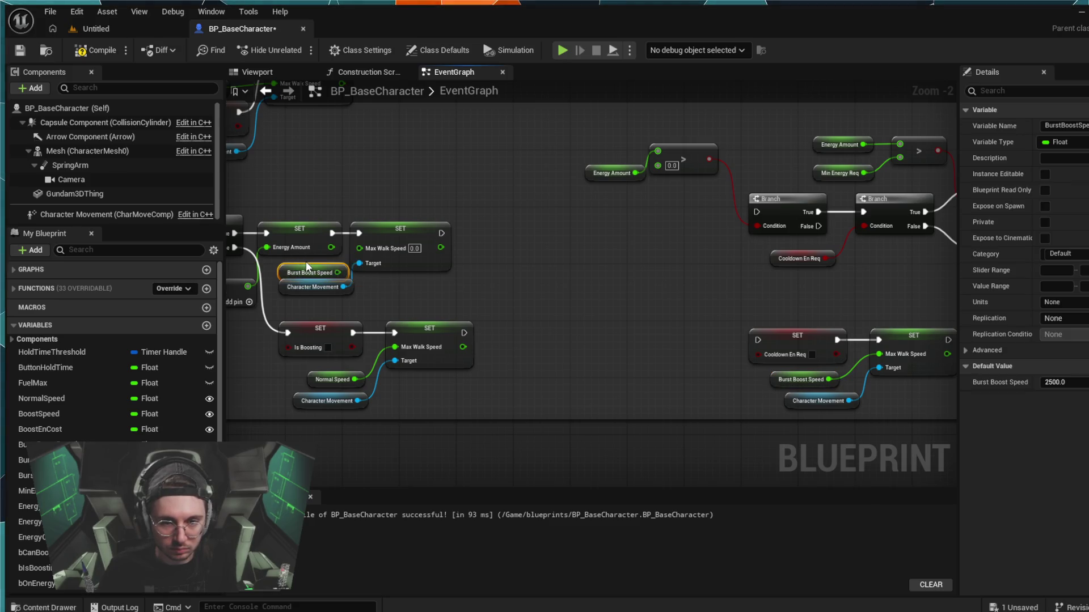
{"action": "mouse_move", "coordinate": [297, 261]}
{"action": "left_mouse_down"}
{"action": "mouse_move", "coordinate": [315, 296]}
{"action": "mouse_move", "coordinate": [358, 247]}
{"action": "left_mouse_up"}
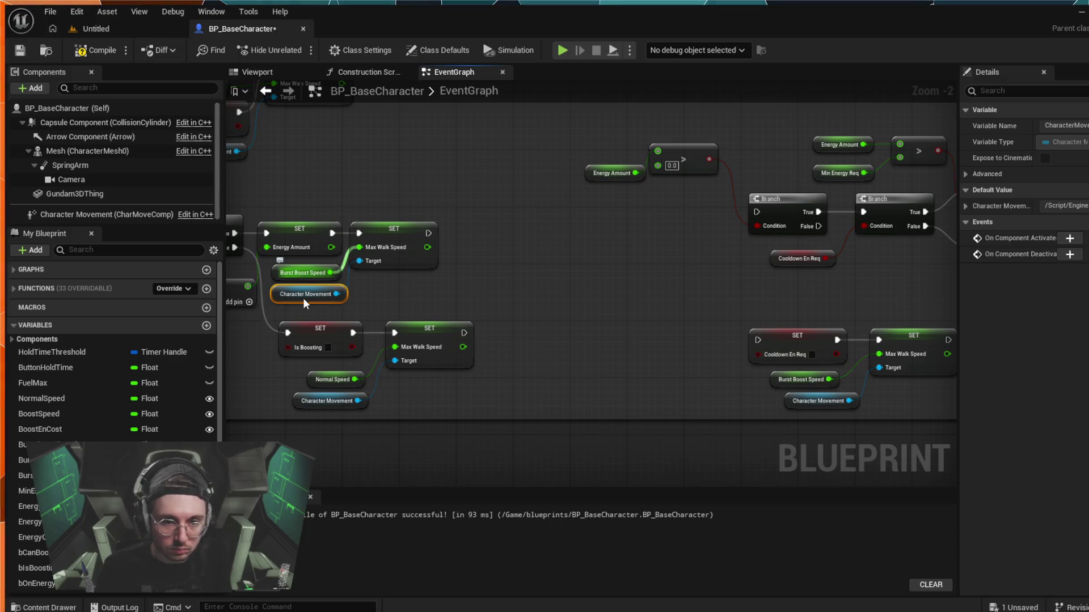
{"action": "left_click_drag", "start_coordinate": [306, 275], "coordinate": [303, 263]}
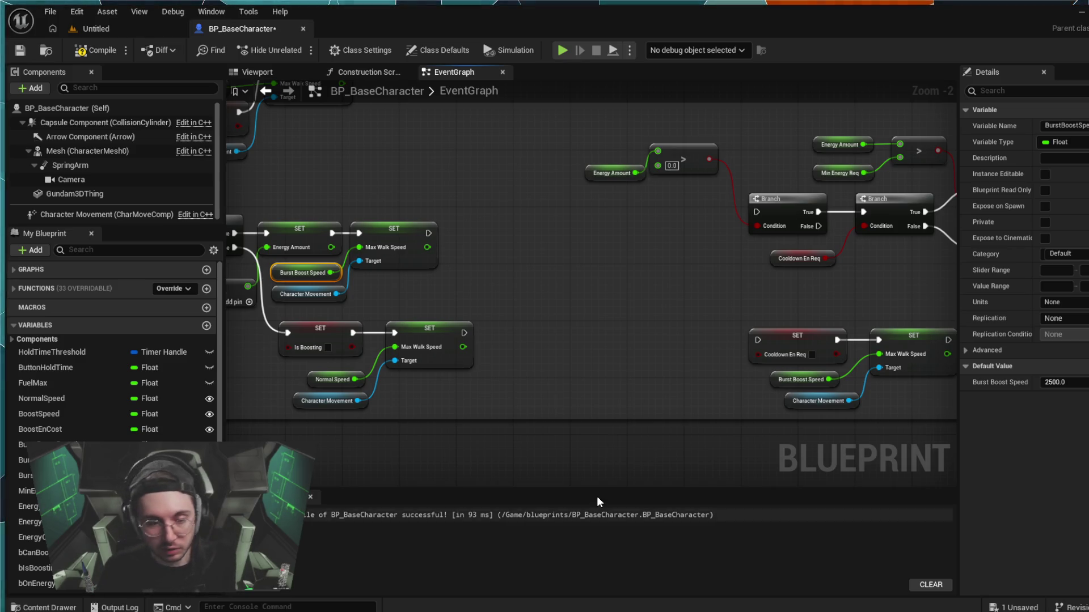
- Chain a SET Burst Boost On node, checked true, from the Max Walk Speed SET
{"action": "left_click_drag", "start_coordinate": [543, 300], "coordinate": [628, 314]}
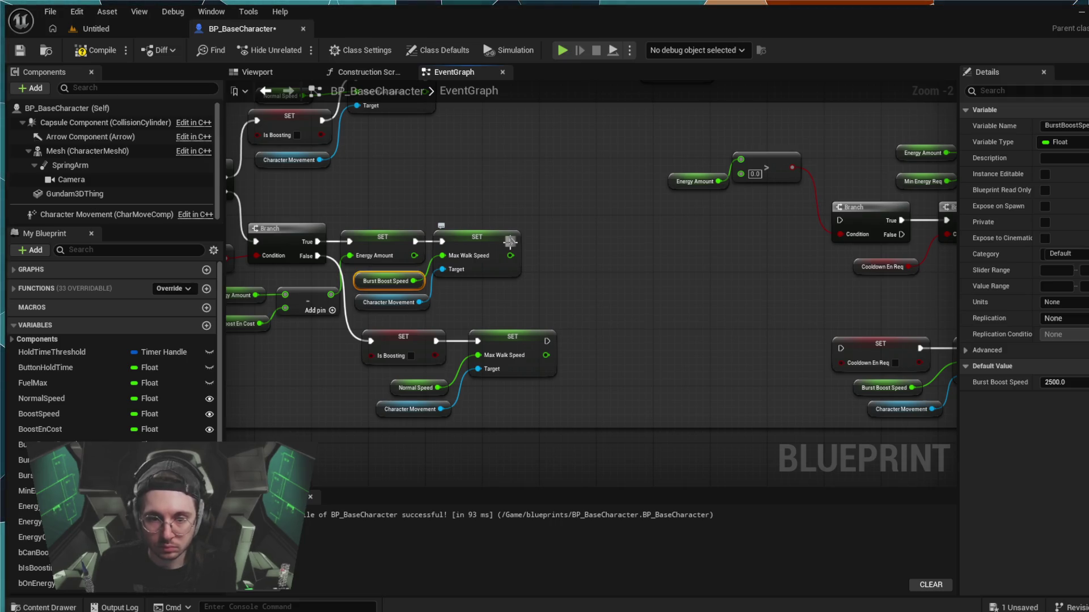
{"action": "left_click_drag", "start_coordinate": [458, 191], "coordinate": [505, 196]}
{"action": "left_click_drag", "start_coordinate": [558, 246], "coordinate": [582, 219]}
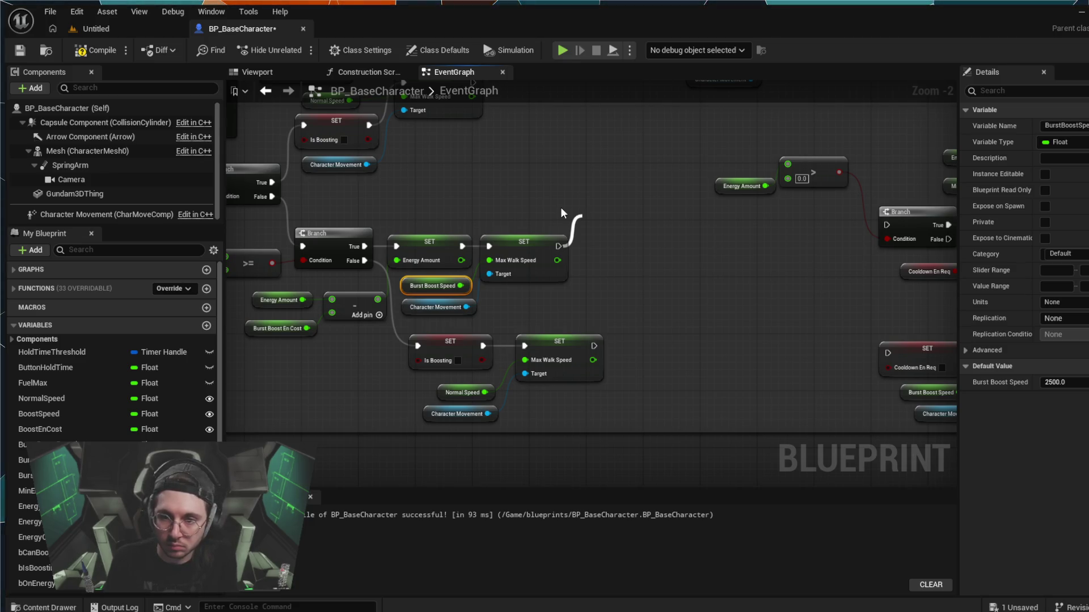
{"action": "left_click", "coordinate": [662, 308]}
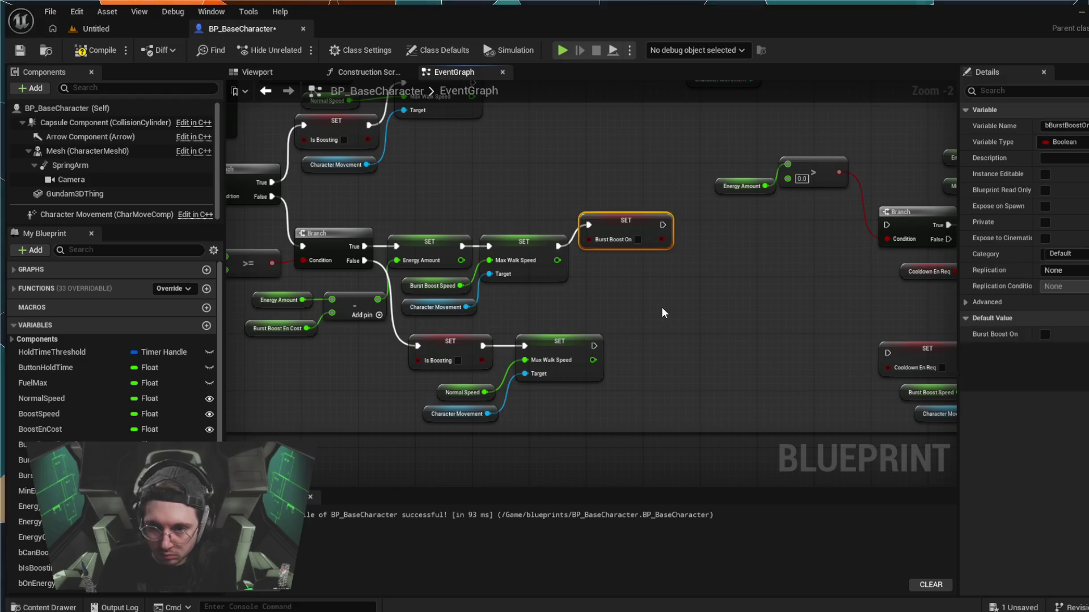
{"action": "left_click_drag", "start_coordinate": [617, 218], "coordinate": [620, 243]}
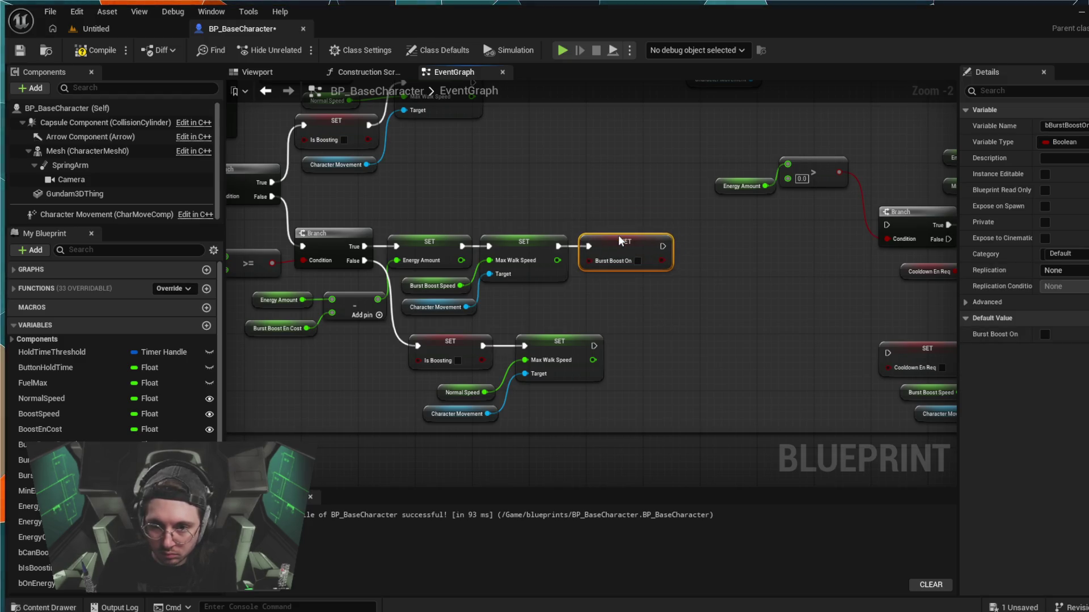
{"action": "left_click", "coordinate": [636, 261]}
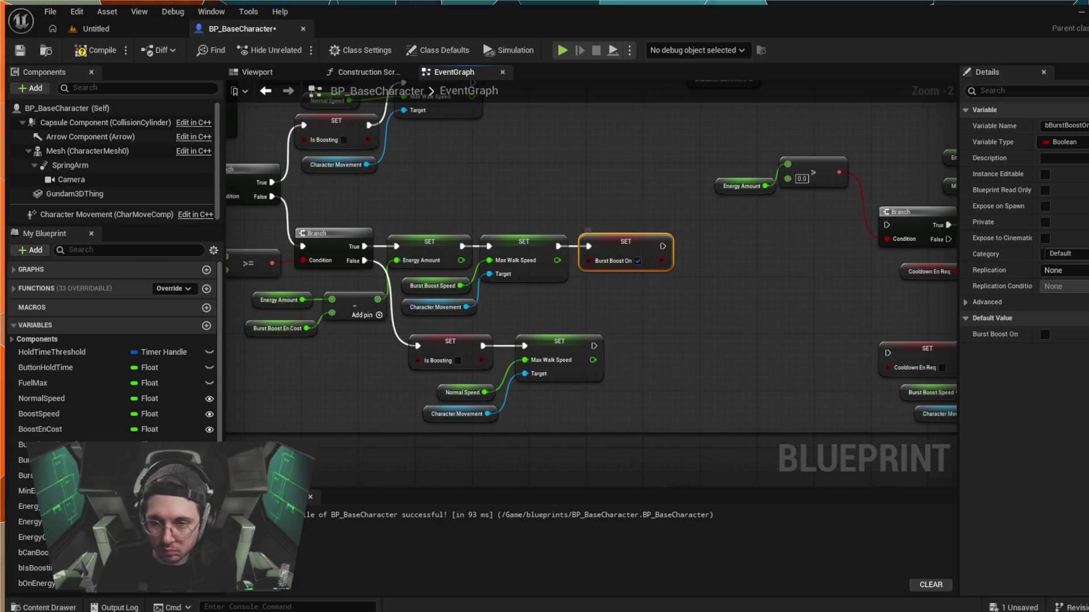
{"action": "mouse_move", "coordinate": [766, 388]}
{"action": "left_mouse_down"}
{"action": "mouse_move", "coordinate": [561, 348]}
{"action": "mouse_move", "coordinate": [638, 366]}
{"action": "mouse_move", "coordinate": [719, 360]}
{"action": "left_mouse_up"}
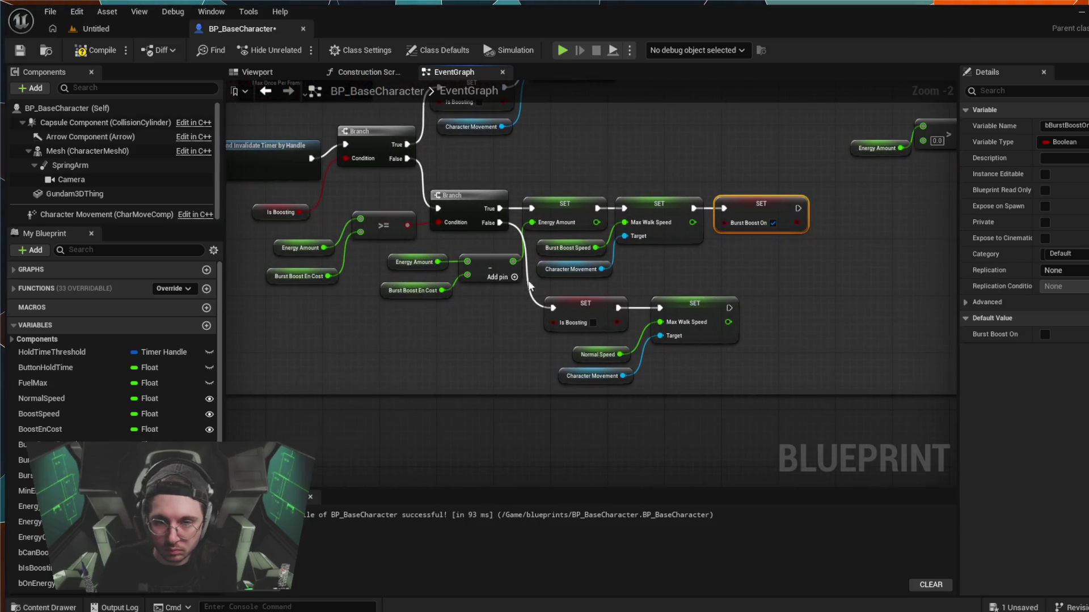
- Nudge the Energy Amount, Burst Boost En Cost and subtract nodes up-left, then zoom out
{"action": "left_click_drag", "start_coordinate": [474, 297], "coordinate": [418, 268]}
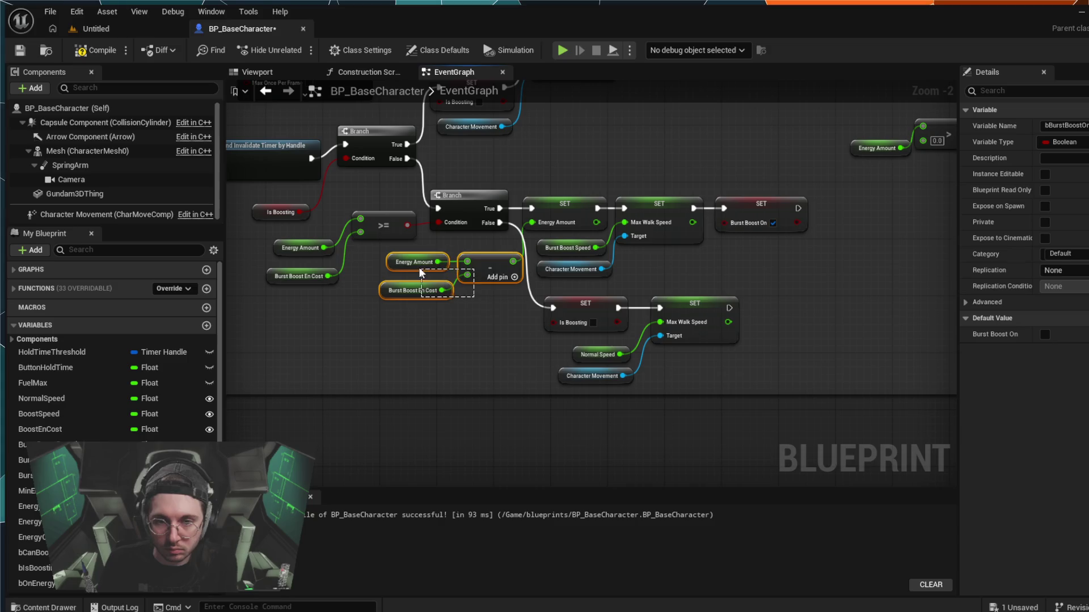
{"action": "mouse_move", "coordinate": [502, 257]}
{"action": "left_mouse_down"}
{"action": "mouse_move", "coordinate": [519, 171]}
{"action": "mouse_move", "coordinate": [508, 154]}
{"action": "mouse_move", "coordinate": [474, 241]}
{"action": "mouse_move", "coordinate": [489, 259]}
{"action": "left_mouse_up"}
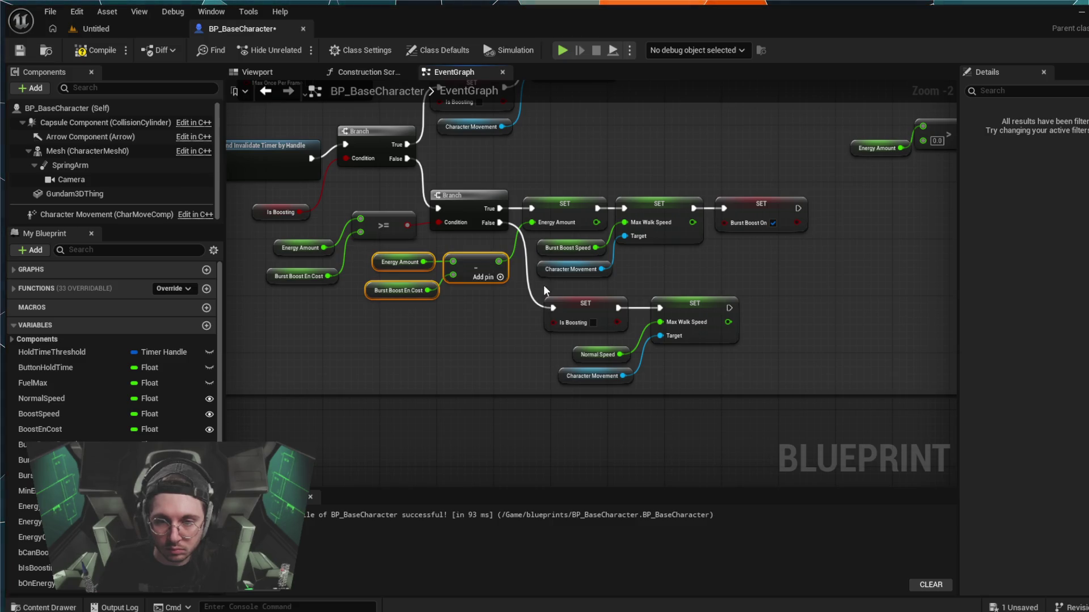
{"action": "left_click_drag", "start_coordinate": [825, 358], "coordinate": [672, 350]}
{"action": "scroll", "coordinate": [663, 340], "scroll_direction": "down", "scroll_amount": 2}
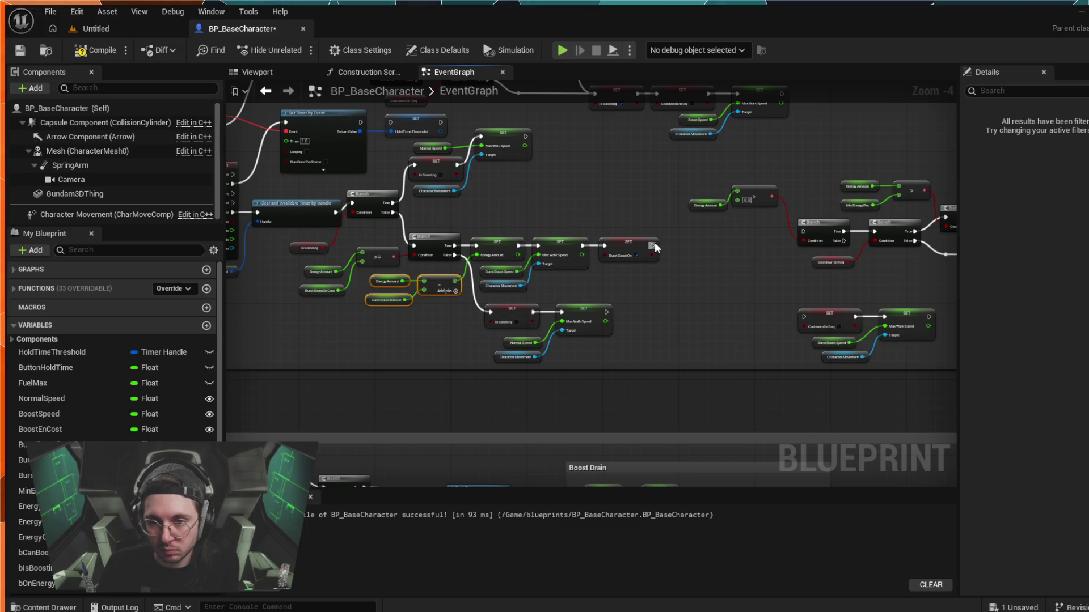
- Move the Cooldown En Req and Burst Boost Speed group, undo a stray wire, then place it lower-left
{"action": "mouse_move", "coordinate": [653, 245]}
{"action": "left_mouse_down"}
{"action": "mouse_move", "coordinate": [712, 260]}
{"action": "mouse_move", "coordinate": [697, 241]}
{"action": "left_mouse_up"}
{"action": "mouse_move", "coordinate": [854, 349]}
{"action": "left_mouse_down"}
{"action": "mouse_move", "coordinate": [828, 362]}
{"action": "mouse_move", "coordinate": [677, 284]}
{"action": "mouse_move", "coordinate": [693, 265]}
{"action": "mouse_move", "coordinate": [706, 270]}
{"action": "mouse_move", "coordinate": [692, 284]}
{"action": "left_mouse_up"}
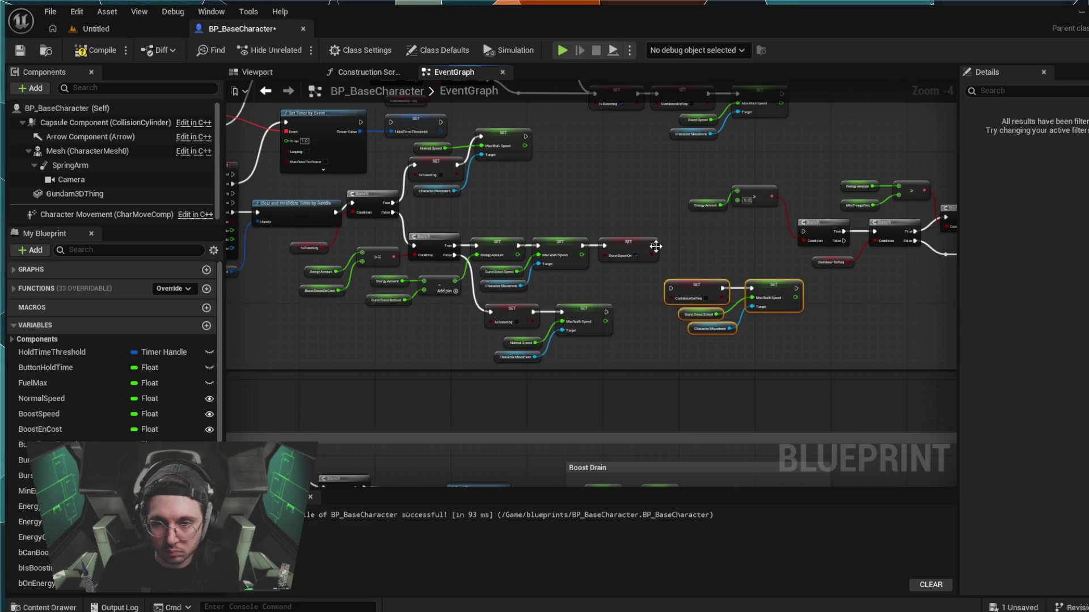
{"action": "left_click_drag", "start_coordinate": [652, 245], "coordinate": [564, 311]}
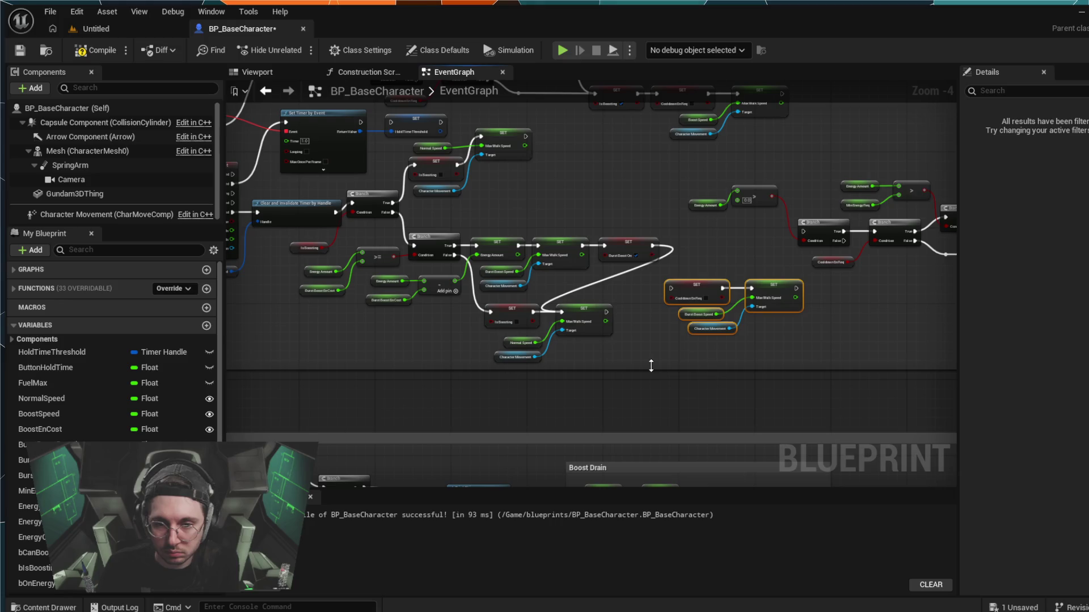
{"action": "key", "text": "ctrl+z"}
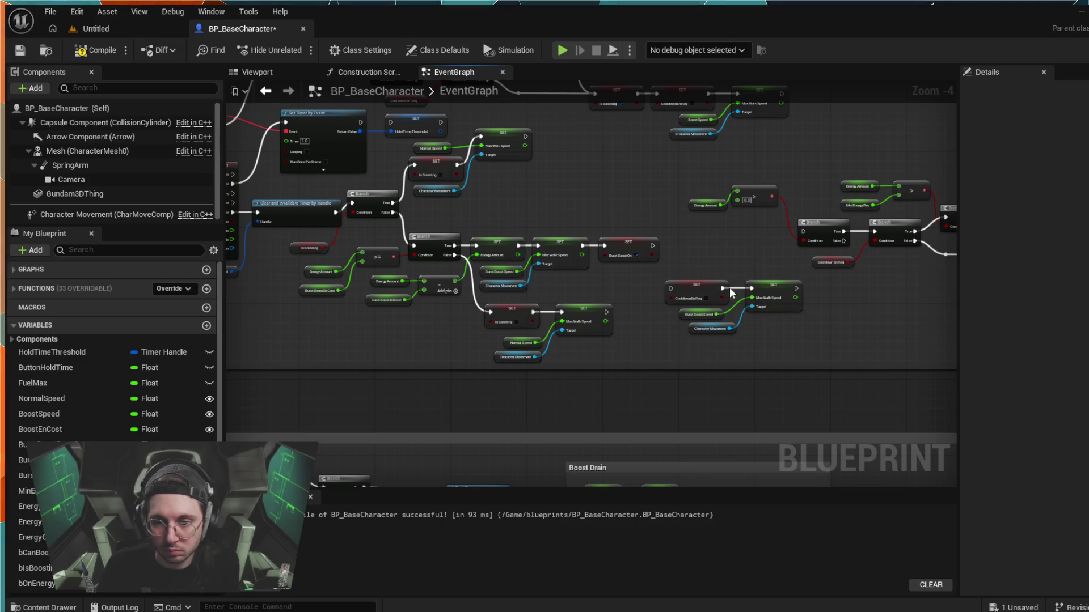
{"action": "left_click_drag", "start_coordinate": [804, 272], "coordinate": [665, 348]}
{"action": "mouse_move", "coordinate": [704, 286]}
{"action": "left_mouse_down"}
{"action": "mouse_move", "coordinate": [683, 304]}
{"action": "mouse_move", "coordinate": [573, 243]}
{"action": "mouse_move", "coordinate": [440, 255]}
{"action": "mouse_move", "coordinate": [643, 370]}
{"action": "mouse_move", "coordinate": [815, 369]}
{"action": "mouse_move", "coordinate": [341, 314]}
{"action": "left_mouse_up"}
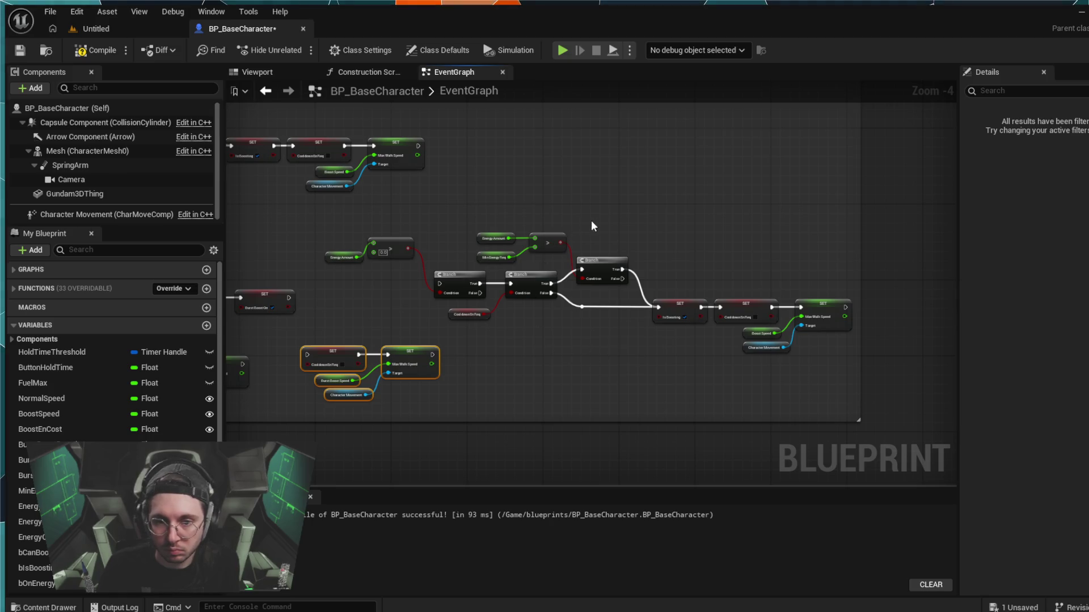
- Pan and zoom across the event graph to center the cooldown speed-reset group
{"action": "left_click_drag", "start_coordinate": [574, 363], "coordinate": [672, 366]}
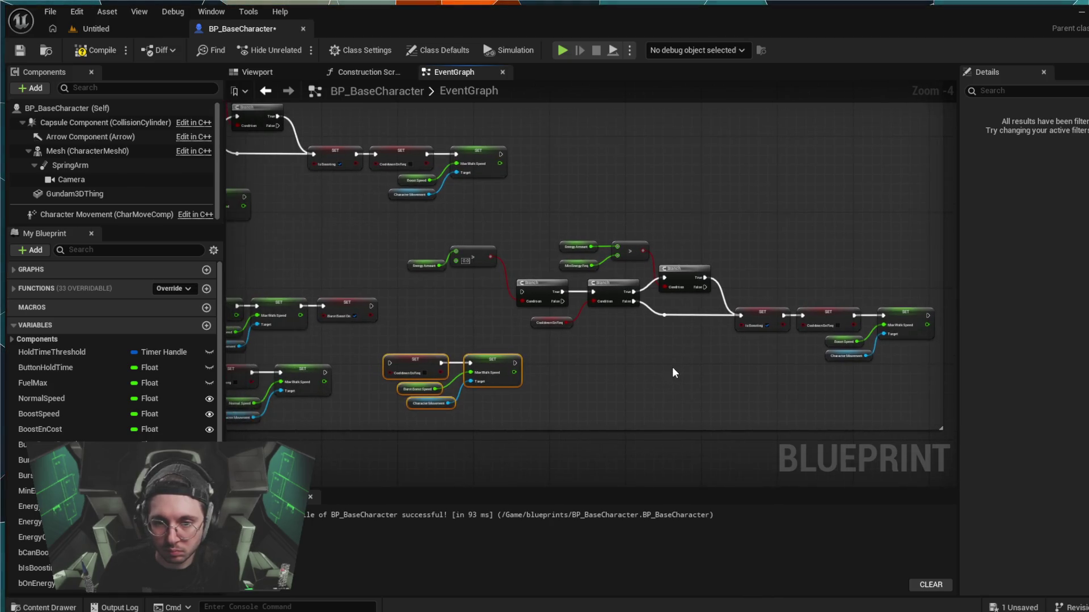
{"action": "scroll", "coordinate": [672, 367], "scroll_direction": "up", "scroll_amount": 2}
{"action": "scroll", "coordinate": [672, 368], "scroll_direction": "down", "scroll_amount": 1}
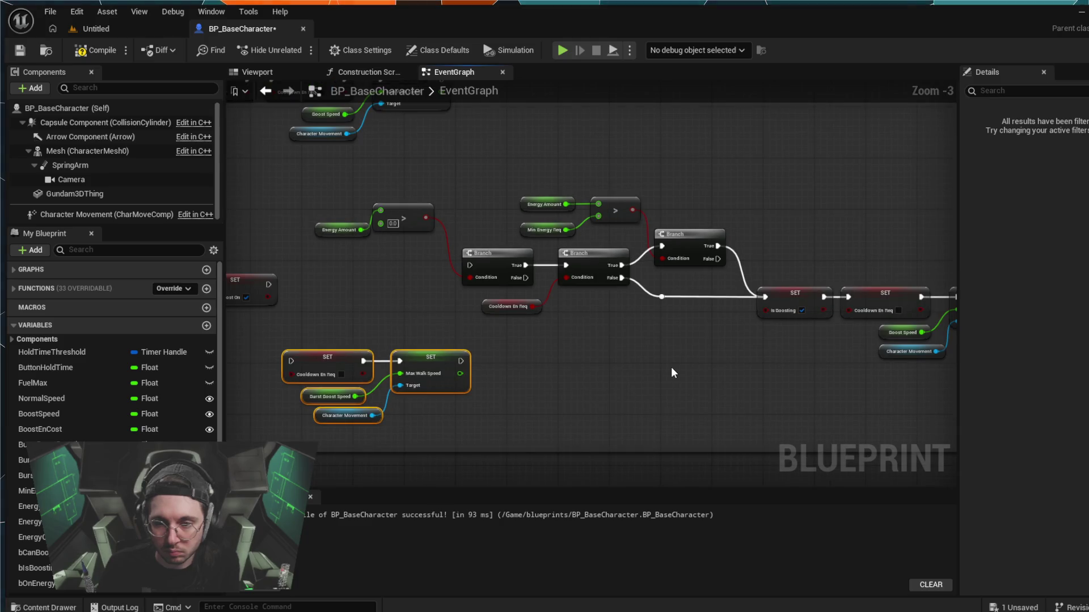
{"action": "scroll", "coordinate": [671, 373], "scroll_direction": "down", "scroll_amount": 1}
{"action": "left_click_drag", "start_coordinate": [671, 373], "coordinate": [631, 370]}
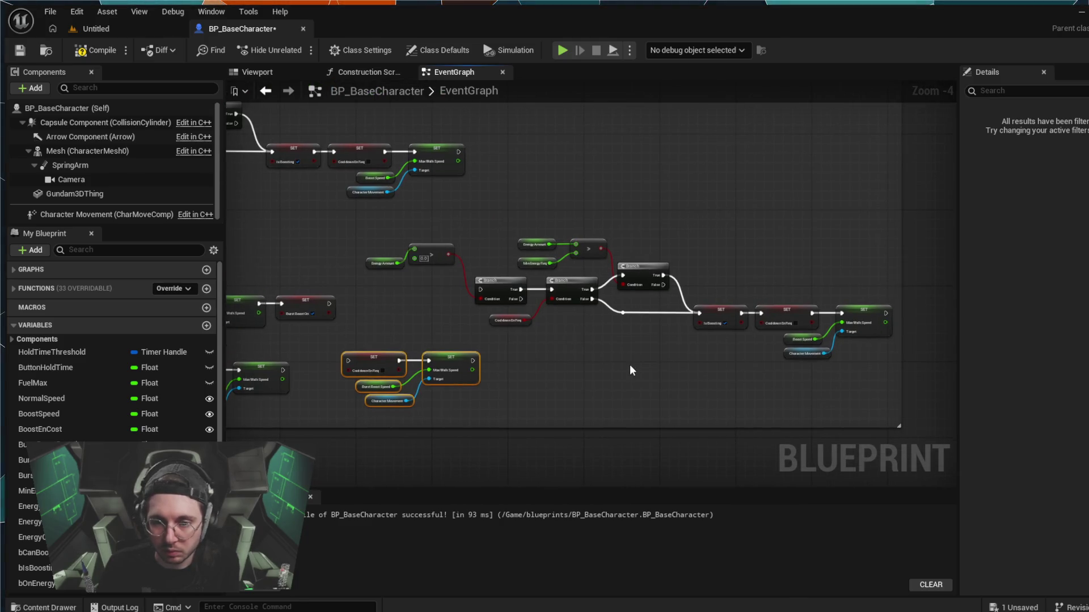
{"action": "scroll", "coordinate": [631, 370], "scroll_direction": "up", "scroll_amount": 1}
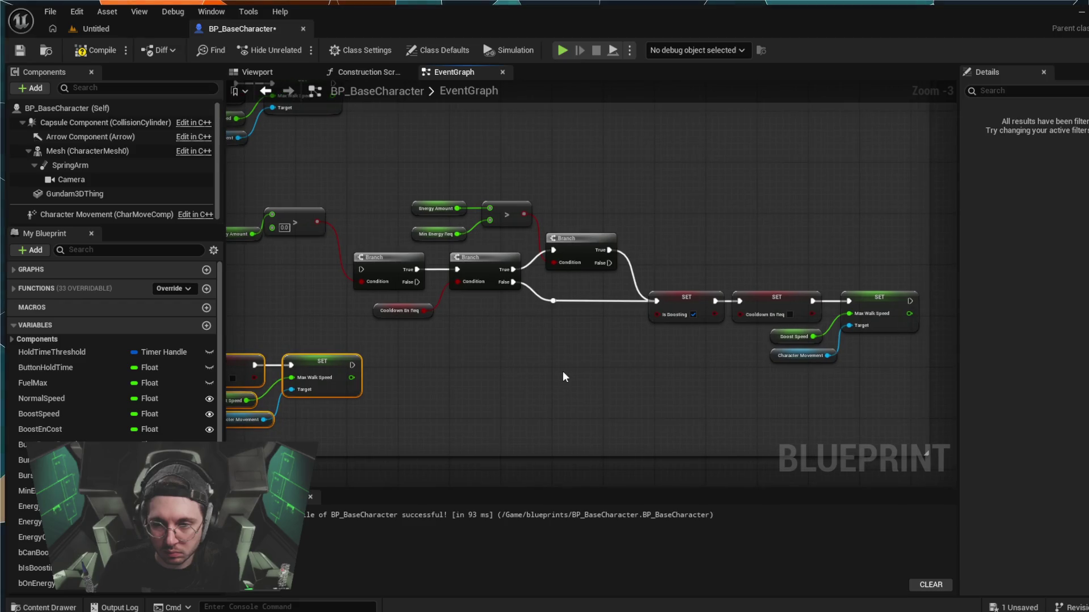
{"action": "left_click_drag", "start_coordinate": [562, 376], "coordinate": [759, 368]}
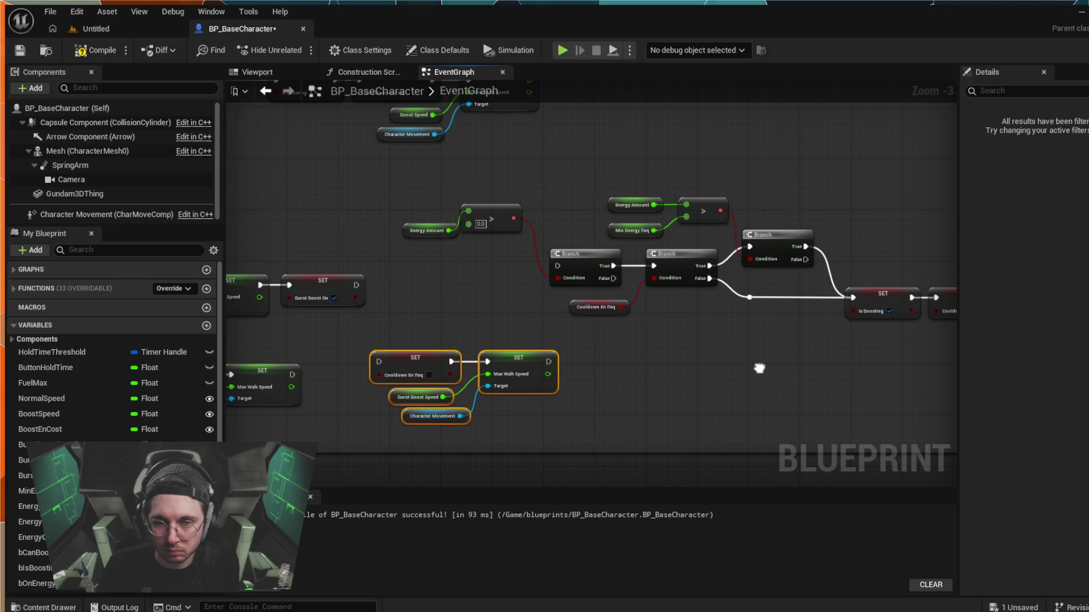
{"action": "mouse_move", "coordinate": [760, 369]}
{"action": "left_mouse_down"}
{"action": "mouse_move", "coordinate": [658, 350]}
{"action": "mouse_move", "coordinate": [1071, 329]}
{"action": "left_mouse_up"}
{"action": "left_click_drag", "start_coordinate": [737, 273], "coordinate": [638, 249]}
{"action": "mouse_move", "coordinate": [972, 309]}
{"action": "left_mouse_down"}
{"action": "mouse_move", "coordinate": [547, 292]}
{"action": "mouse_move", "coordinate": [593, 286]}
{"action": "left_mouse_up"}
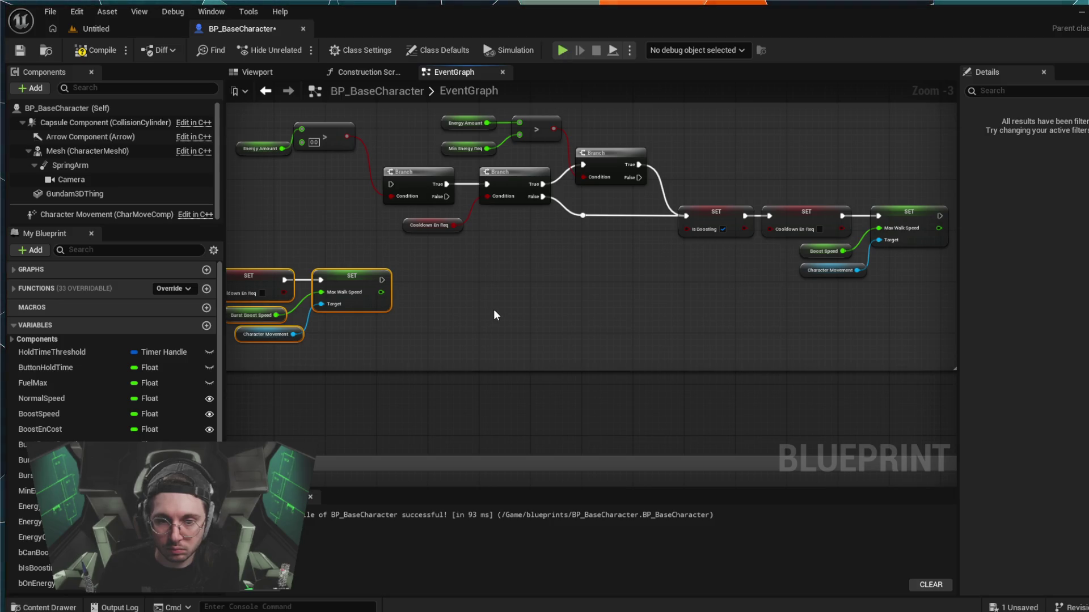
{"action": "mouse_move", "coordinate": [491, 309]}
{"action": "left_mouse_down"}
{"action": "mouse_move", "coordinate": [412, 296]}
{"action": "mouse_move", "coordinate": [539, 316]}
{"action": "left_mouse_up"}
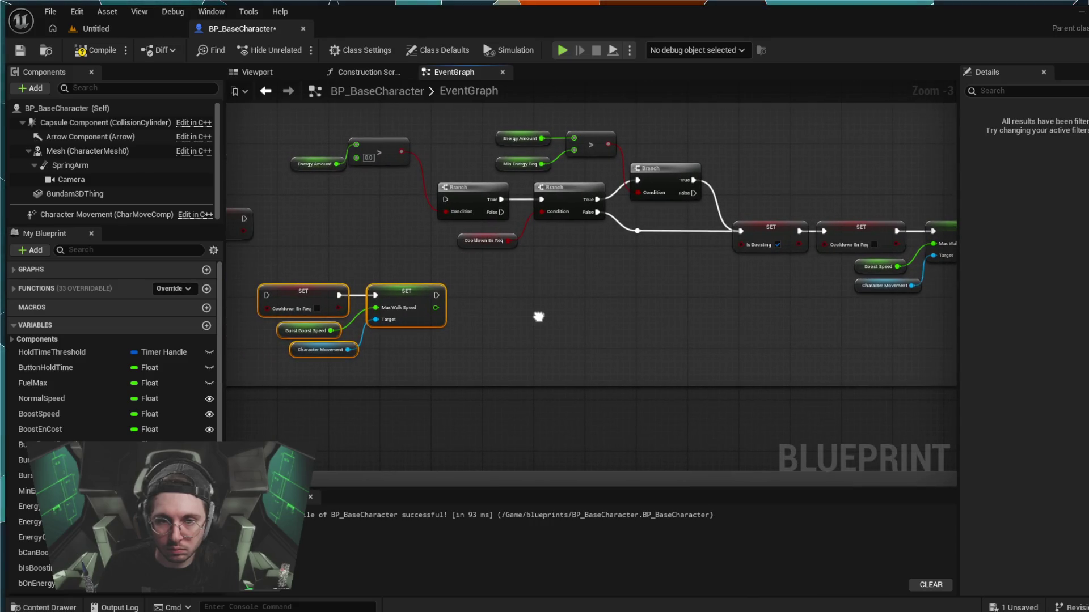
{"action": "mouse_move", "coordinate": [539, 316]}
{"action": "left_mouse_down"}
{"action": "mouse_move", "coordinate": [490, 309]}
{"action": "mouse_move", "coordinate": [532, 323]}
{"action": "mouse_move", "coordinate": [754, 335]}
{"action": "left_mouse_up"}
- Wire Burst Boost On into the Cooldown En Req SET, then link the Max Walk Speed SET
{"action": "left_click_drag", "start_coordinate": [647, 372], "coordinate": [544, 316]}
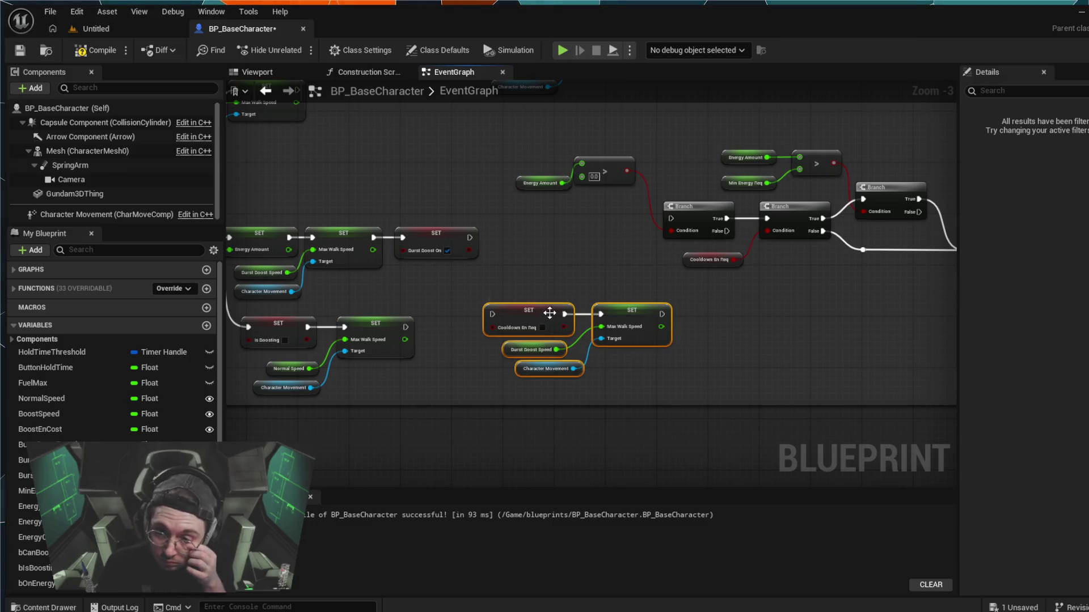
{"action": "scroll", "coordinate": [700, 321], "scroll_direction": "down", "scroll_amount": 2}
{"action": "left_click_drag", "start_coordinate": [699, 320], "coordinate": [556, 323]}
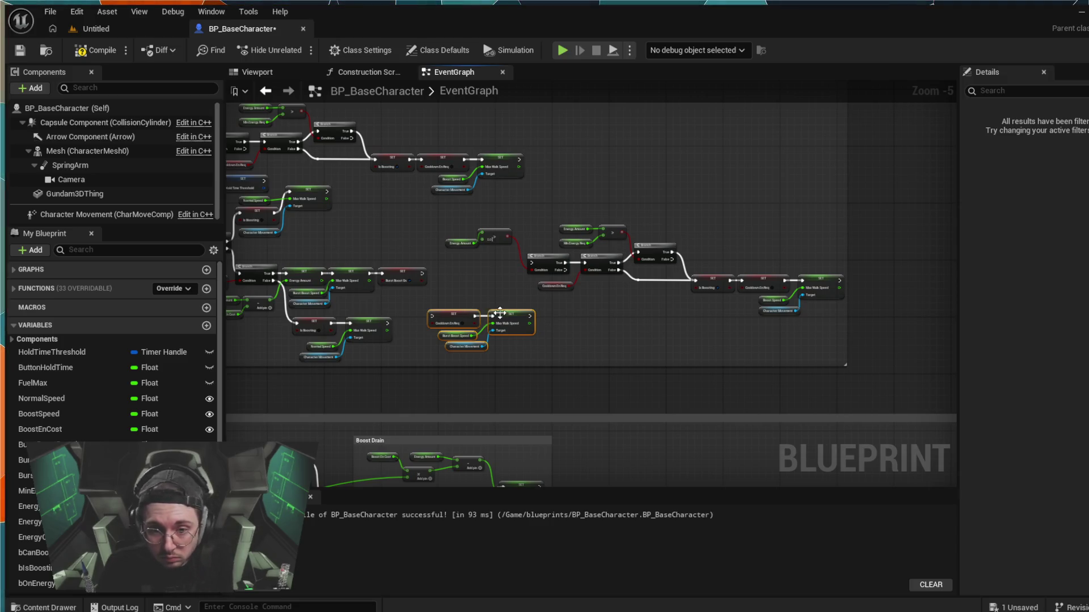
{"action": "left_click_drag", "start_coordinate": [422, 273], "coordinate": [431, 315]}
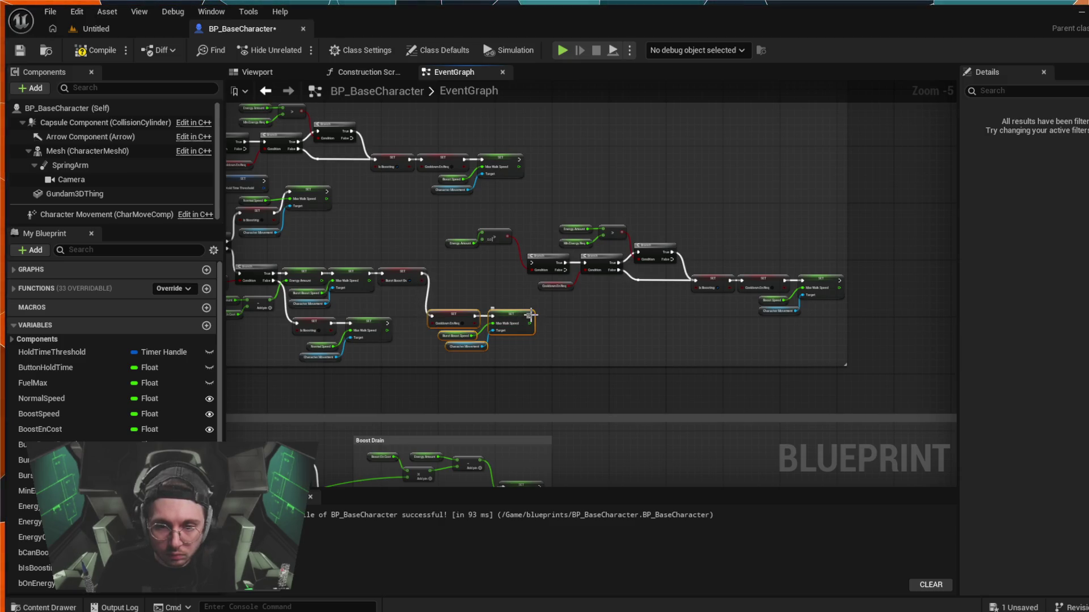
{"action": "left_click_drag", "start_coordinate": [530, 260], "coordinate": [530, 261]}
{"action": "mouse_move", "coordinate": [546, 341]}
{"action": "left_mouse_down"}
{"action": "mouse_move", "coordinate": [457, 315]}
{"action": "mouse_move", "coordinate": [451, 301]}
{"action": "mouse_move", "coordinate": [498, 353]}
{"action": "left_mouse_up"}
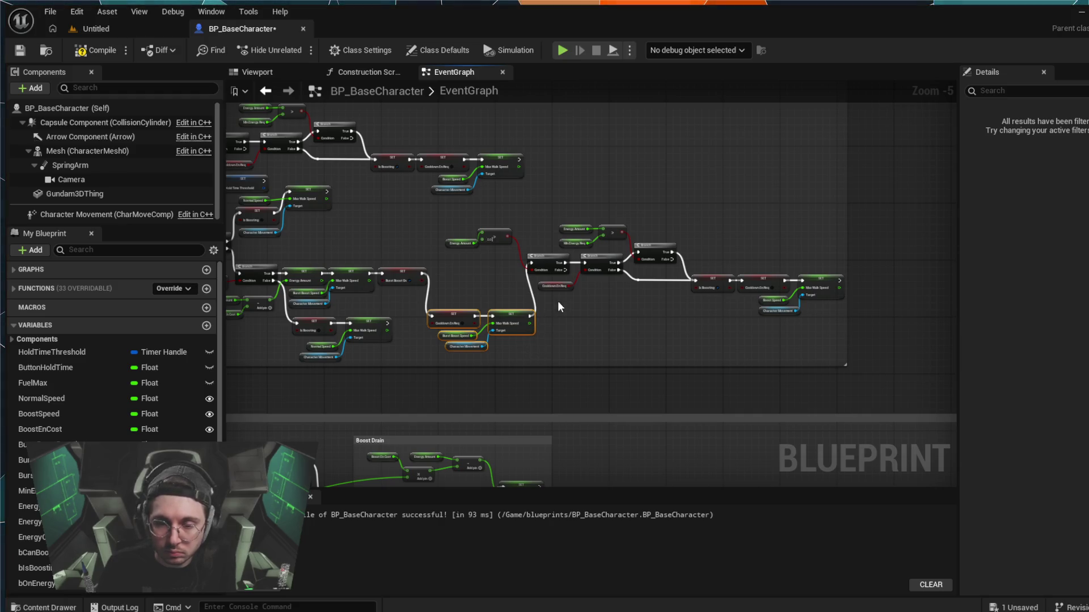
- Move the Cooldown En Req and Max Walk Speed SETs into the main exec line, then return to Untitled
{"action": "mouse_move", "coordinate": [466, 215]}
{"action": "left_mouse_down"}
{"action": "mouse_move", "coordinate": [648, 298]}
{"action": "mouse_move", "coordinate": [765, 315]}
{"action": "mouse_move", "coordinate": [808, 308]}
{"action": "left_mouse_up"}
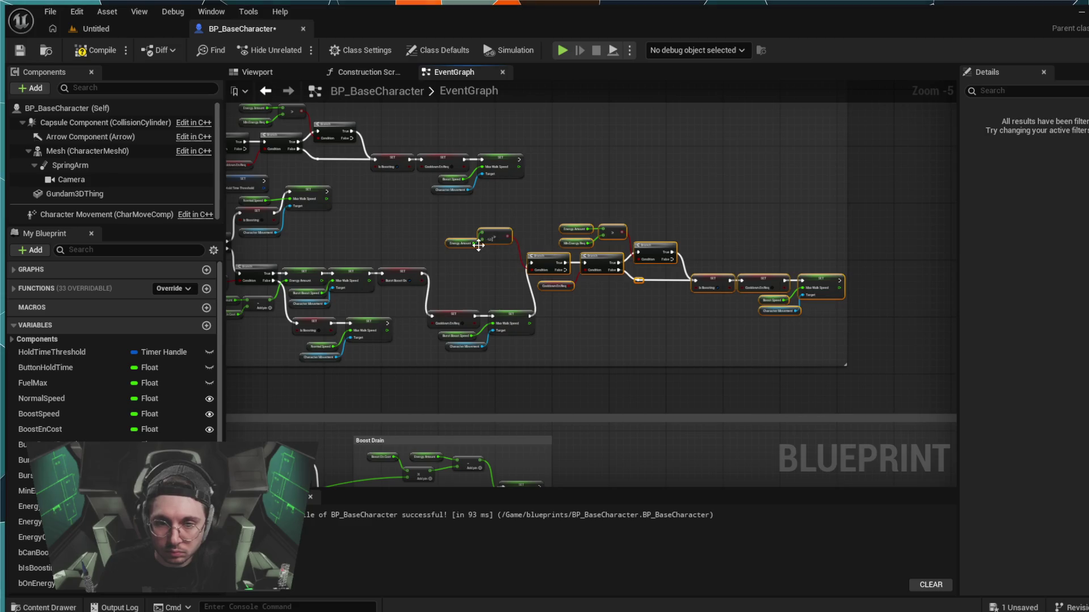
{"action": "left_click_drag", "start_coordinate": [464, 247], "coordinate": [511, 247]}
{"action": "left_click", "coordinate": [490, 328]}
{"action": "left_click_drag", "start_coordinate": [462, 348], "coordinate": [462, 348]}
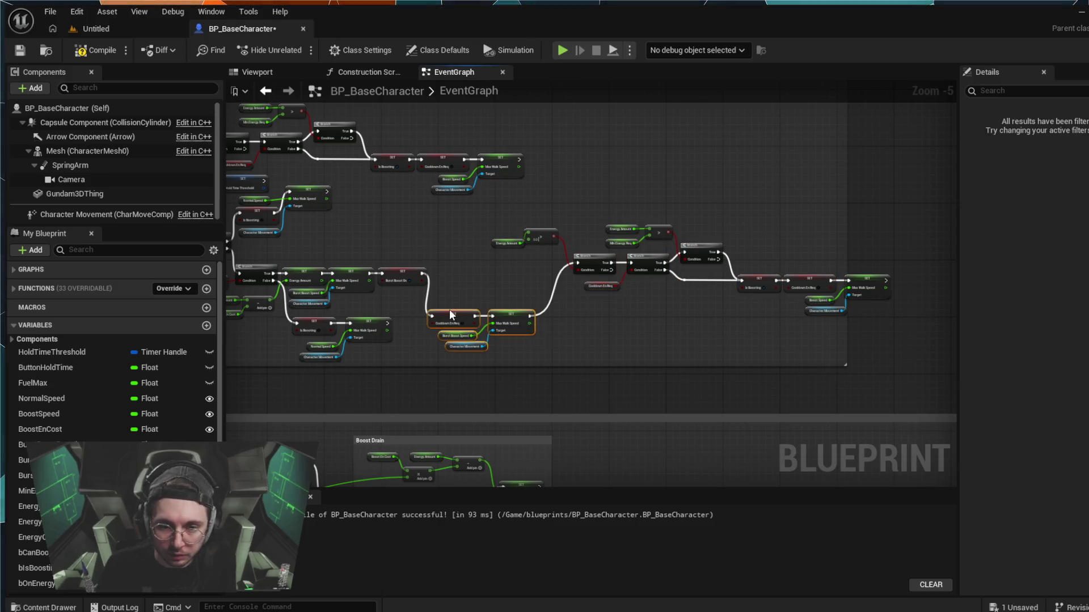
{"action": "mouse_move", "coordinate": [449, 310]}
{"action": "left_mouse_down"}
{"action": "mouse_move", "coordinate": [463, 271]}
{"action": "mouse_move", "coordinate": [453, 267]}
{"action": "left_mouse_up"}
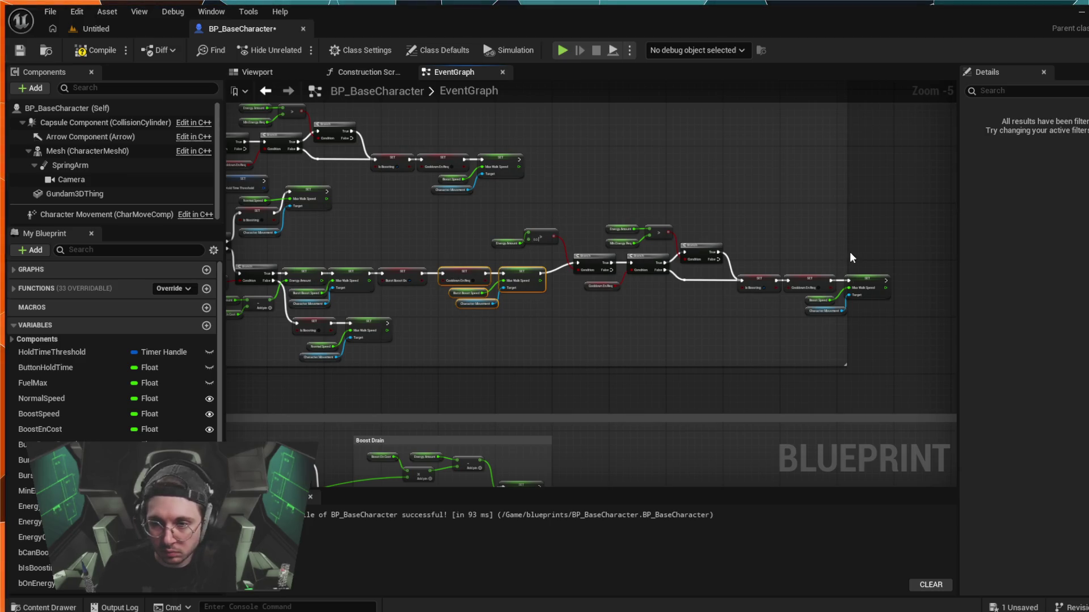
{"action": "left_click", "coordinate": [775, 230]}
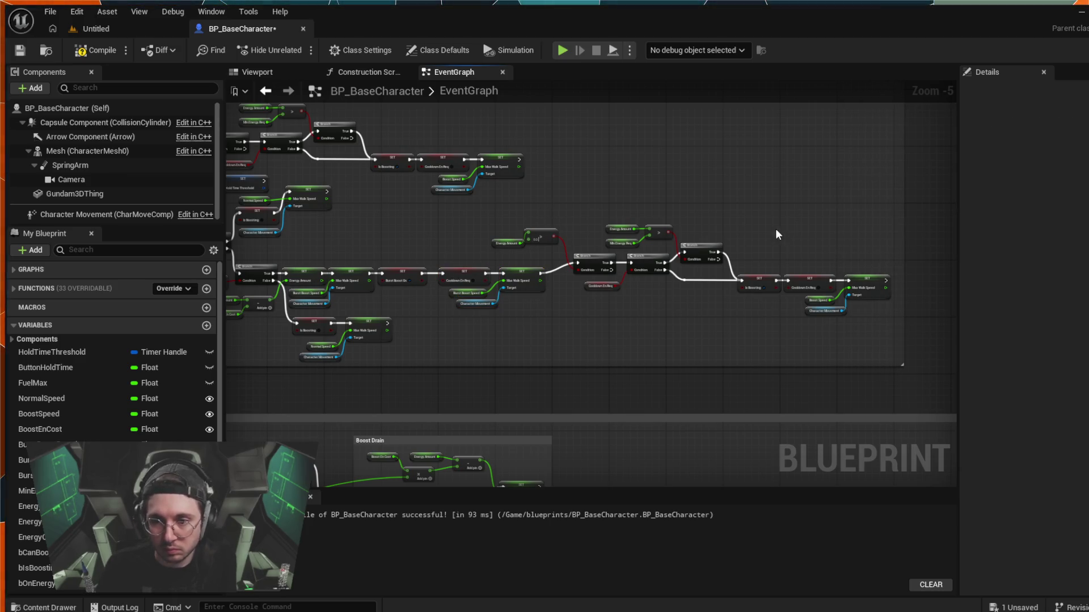
{"action": "left_click", "coordinate": [96, 29]}
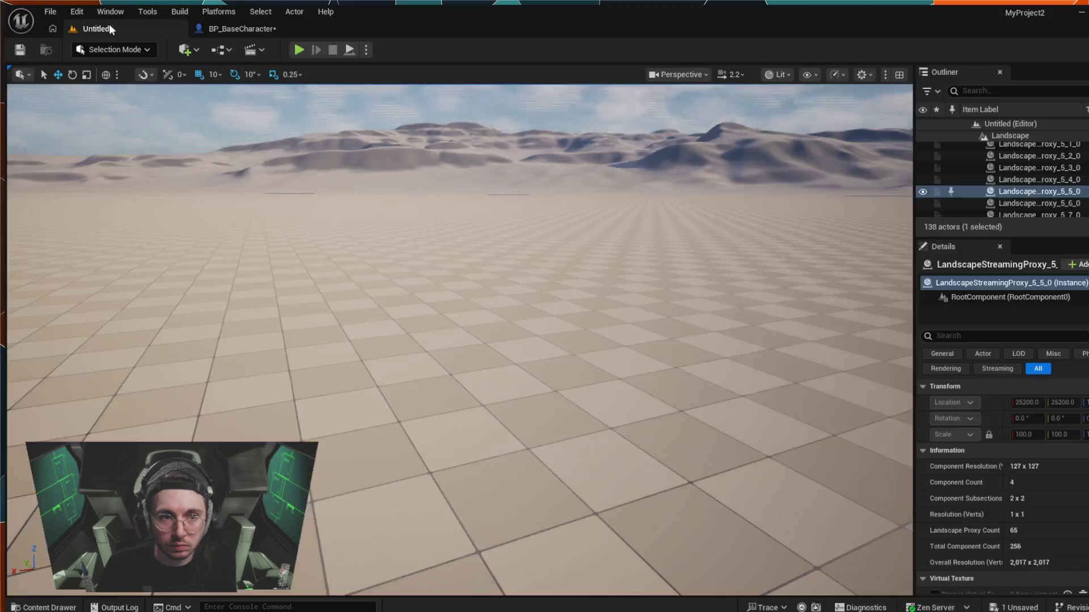
- Play-test the level until MANA LOW then MANA DEPLETED print, then return to BP_BaseCharacter
{"action": "left_click", "coordinate": [298, 49]}
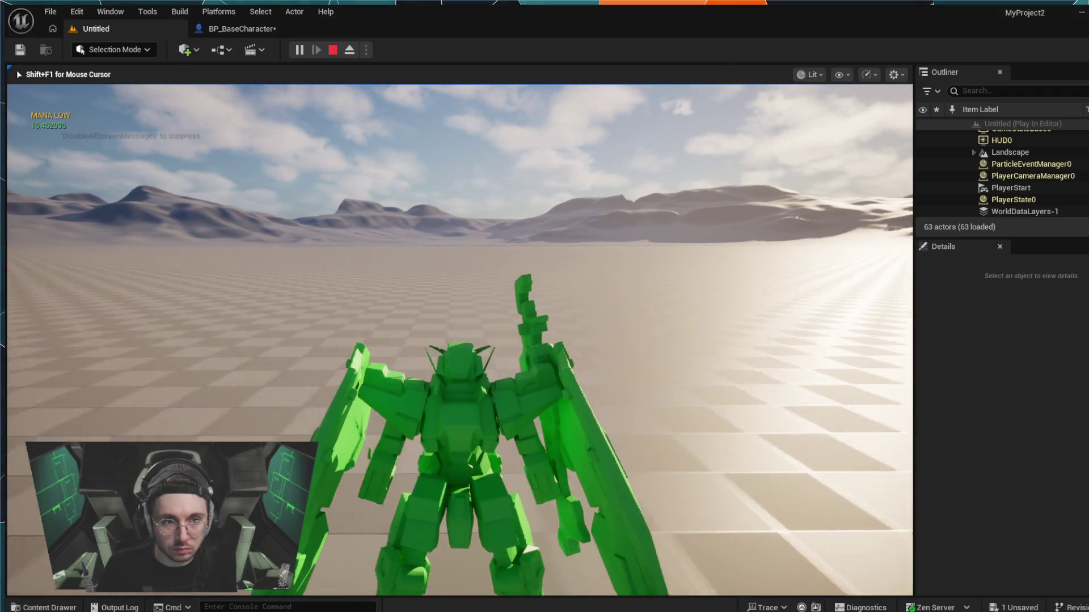
{"action": "key", "text": "shift+F1"}
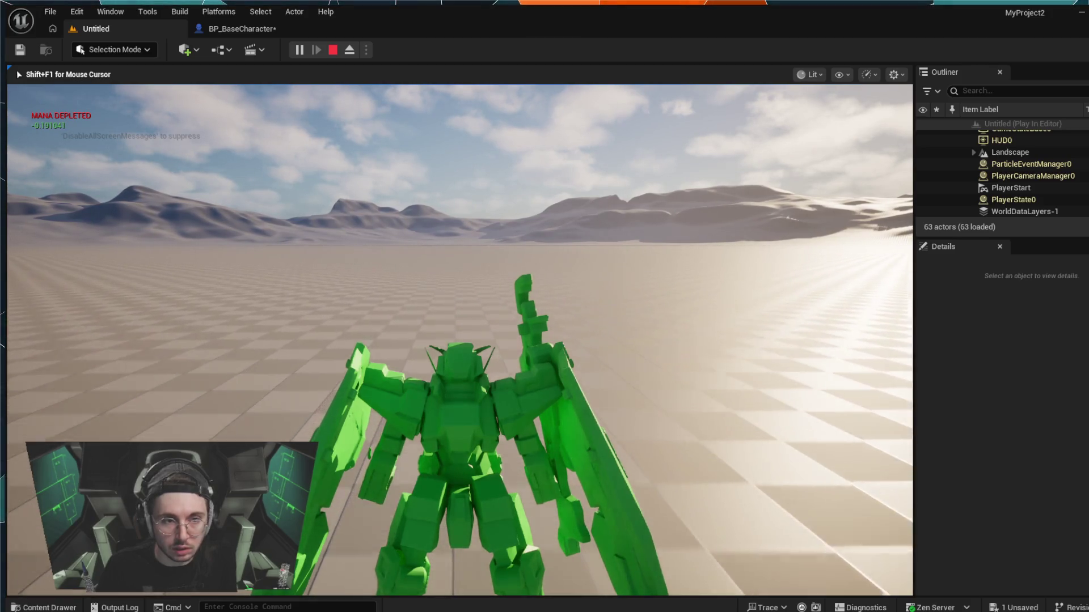
{"action": "left_click", "coordinate": [368, 212]}
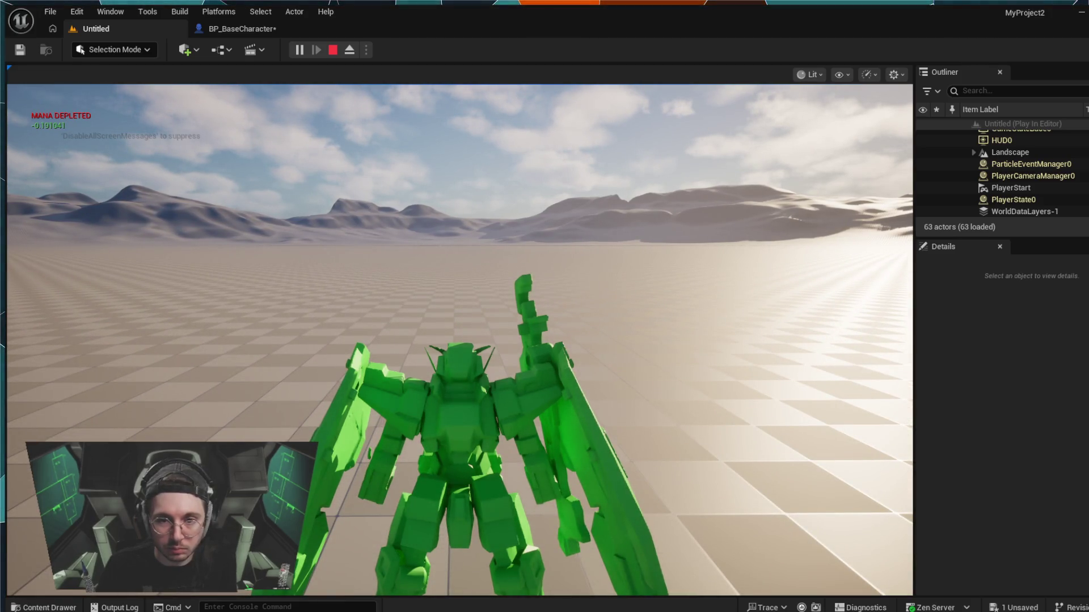
{"action": "key", "text": "Escape"}
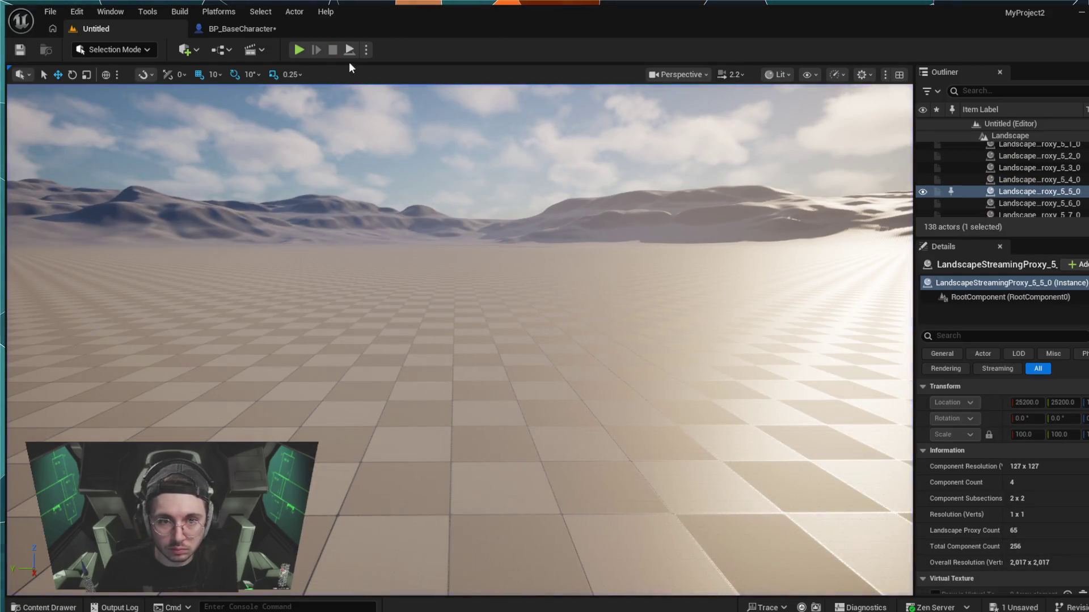
{"action": "left_click", "coordinate": [223, 29]}
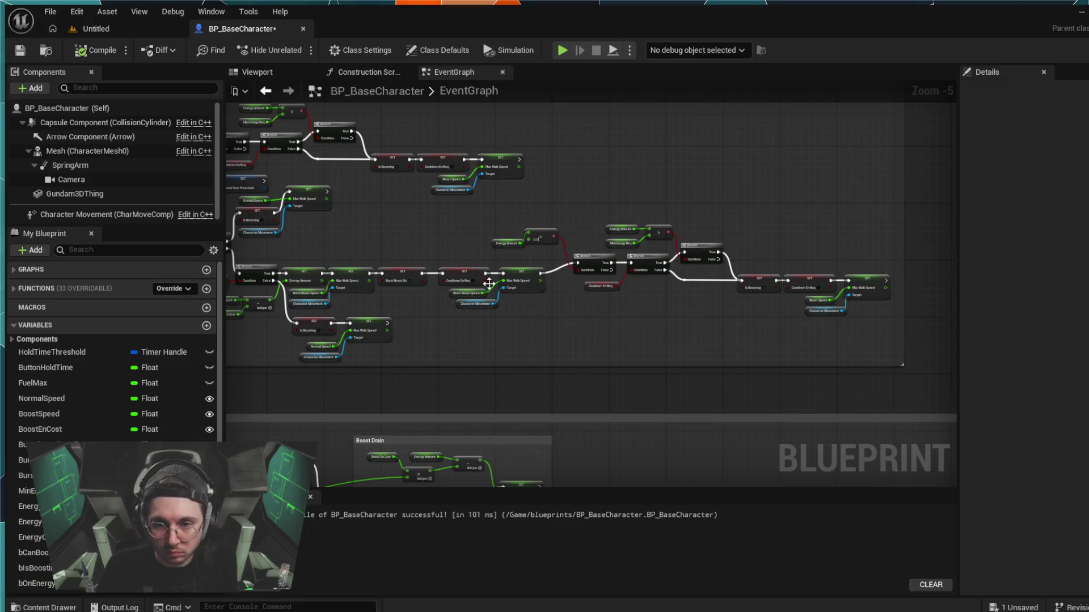
- Break the SET Max Walk Speed to Branch exec wire, compile and briefly simulate, then go back to Untitled
{"action": "scroll", "coordinate": [566, 322], "scroll_direction": "up", "scroll_amount": 2}
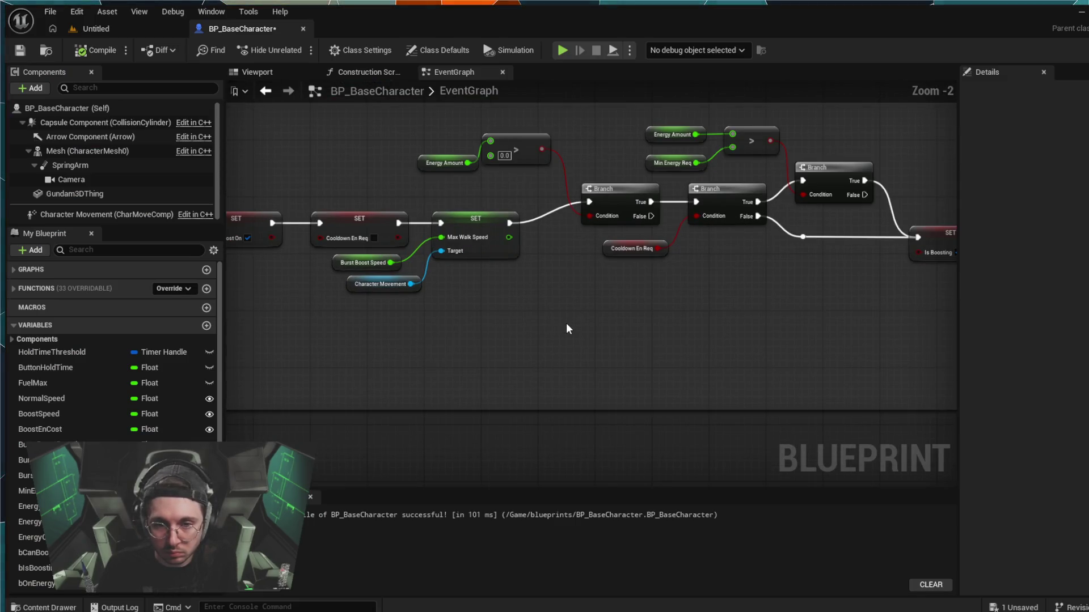
{"action": "left_click", "coordinate": [540, 226], "text": "alt"}
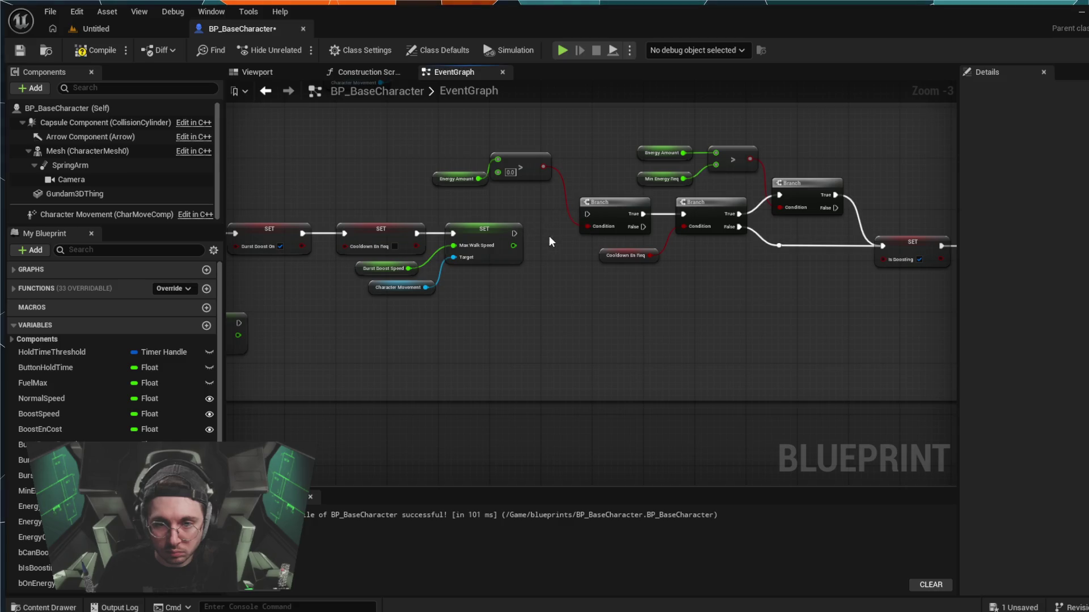
{"action": "left_click", "coordinate": [562, 50]}
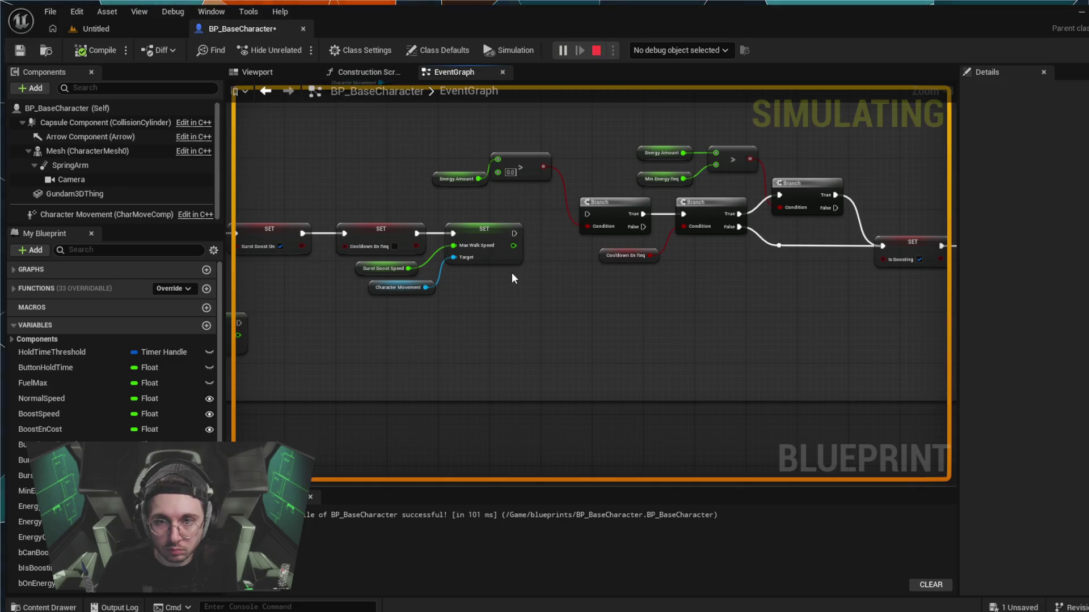
{"action": "left_click", "coordinate": [596, 50]}
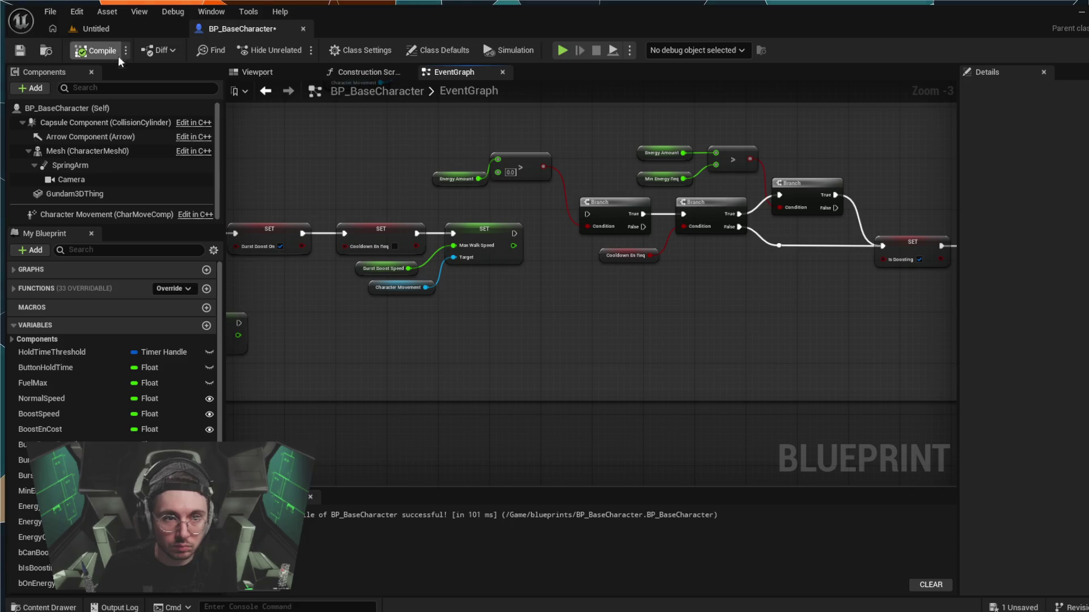
{"action": "left_click", "coordinate": [140, 34]}
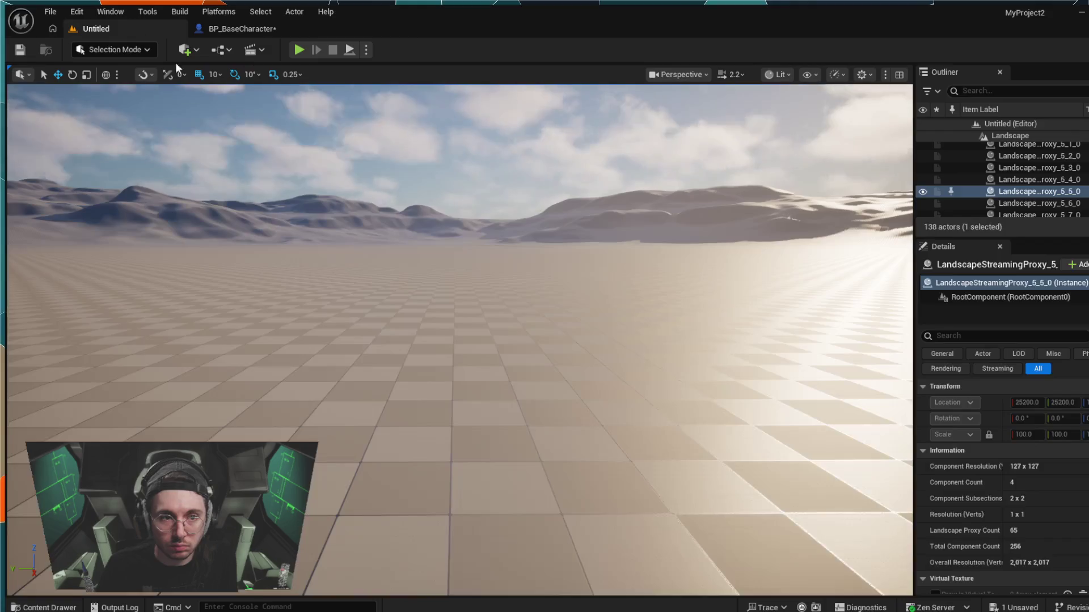
- Play the level, boost with Space to watch energy drop from 100.0, then stop with Esc
{"action": "left_click", "coordinate": [298, 50]}
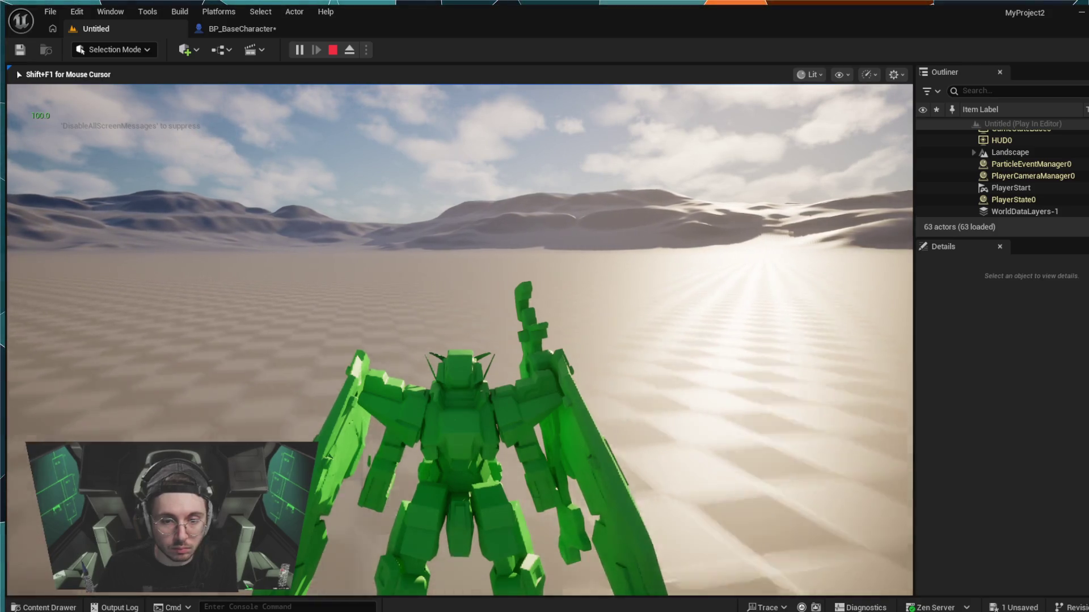
{"action": "key", "text": "space"}
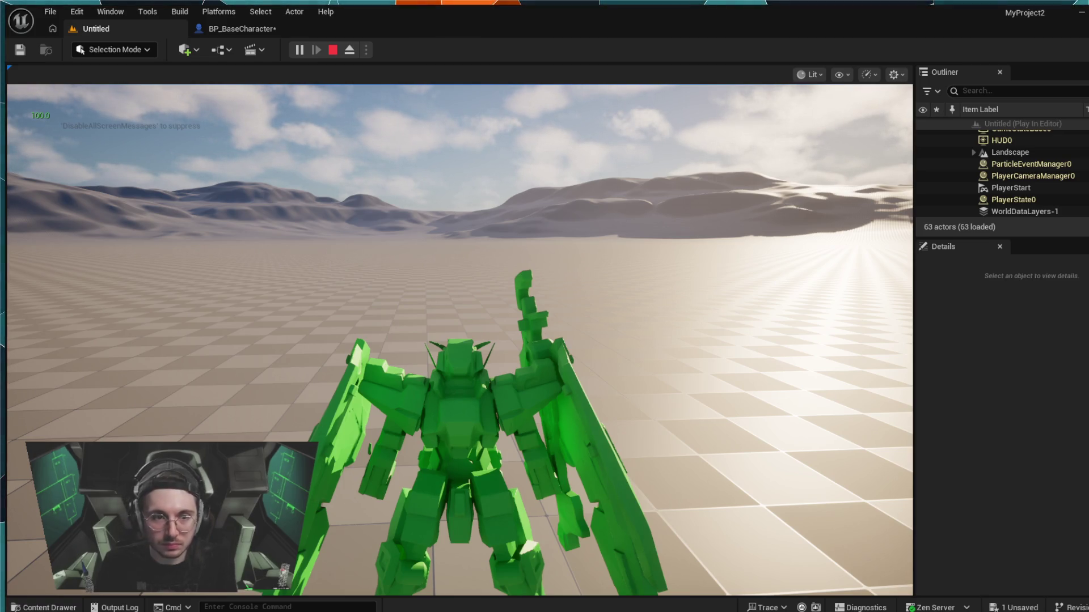
{"action": "key", "text": "Escape"}
- Switch back to BP_BaseCharacter's event graph and pan/zoom to fit the whole boost node chain
{"action": "left_click", "coordinate": [255, 28]}
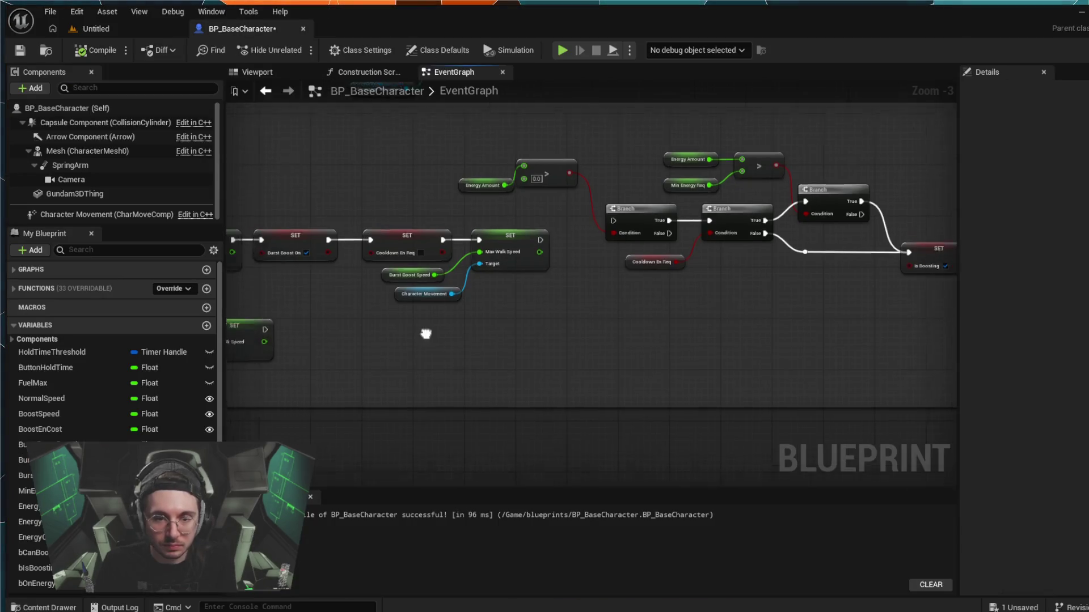
{"action": "mouse_move", "coordinate": [672, 338]}
{"action": "left_mouse_down"}
{"action": "mouse_move", "coordinate": [847, 328]}
{"action": "mouse_move", "coordinate": [499, 306]}
{"action": "left_mouse_up"}
{"action": "scroll", "coordinate": [621, 309], "scroll_direction": "down", "scroll_amount": 1}
{"action": "scroll", "coordinate": [706, 315], "scroll_direction": "up", "scroll_amount": 1}
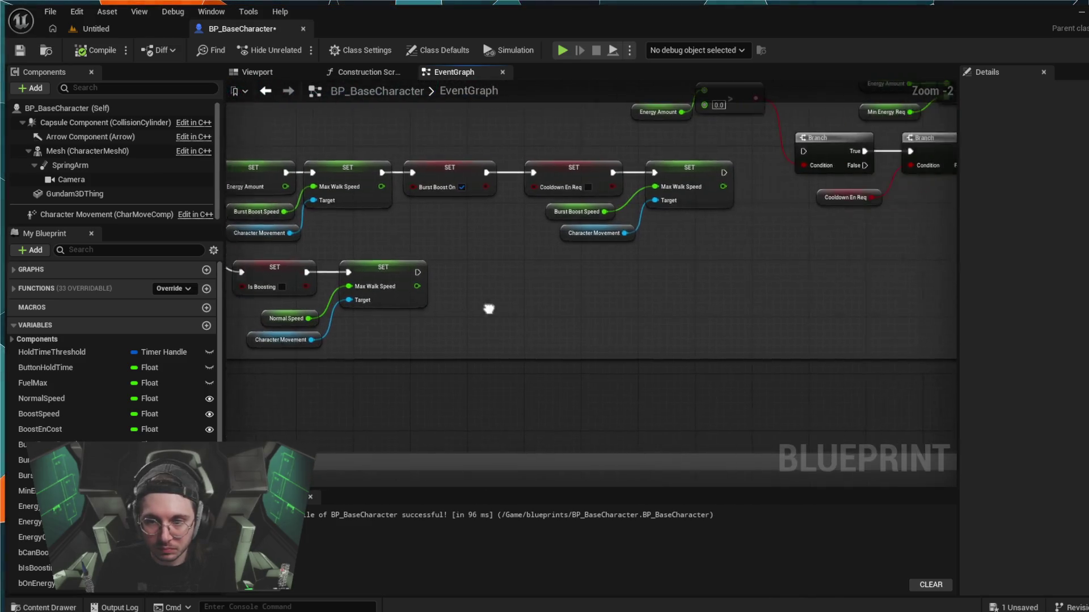
{"action": "scroll", "coordinate": [842, 305], "scroll_direction": "up", "scroll_amount": 1}
{"action": "left_click_drag", "start_coordinate": [842, 305], "coordinate": [556, 317]}
{"action": "scroll", "coordinate": [604, 320], "scroll_direction": "down", "scroll_amount": 2}
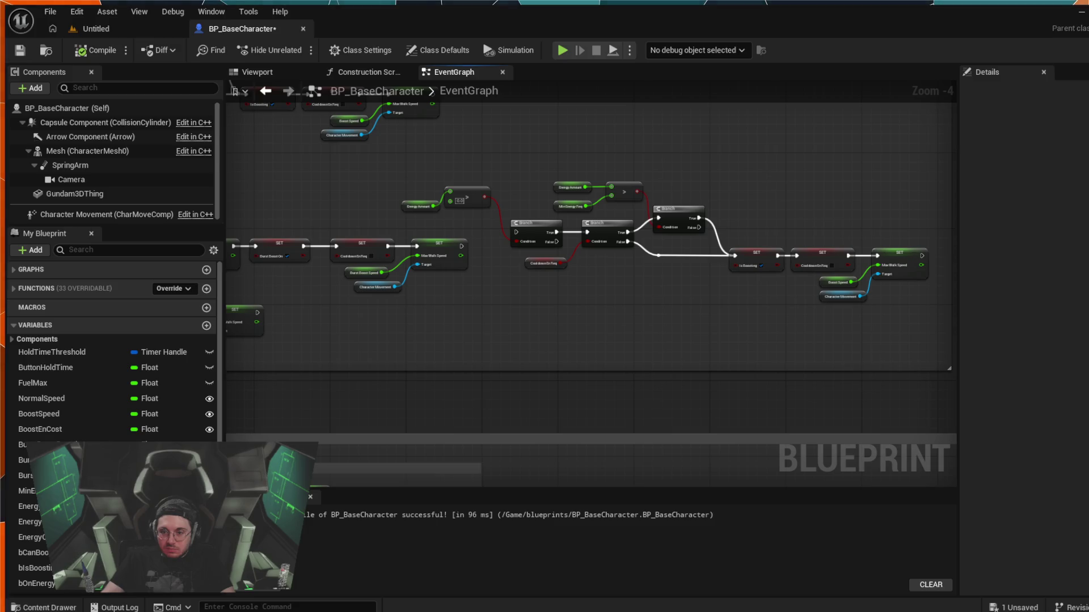
{"action": "left_click_drag", "start_coordinate": [340, 316], "coordinate": [845, 354]}
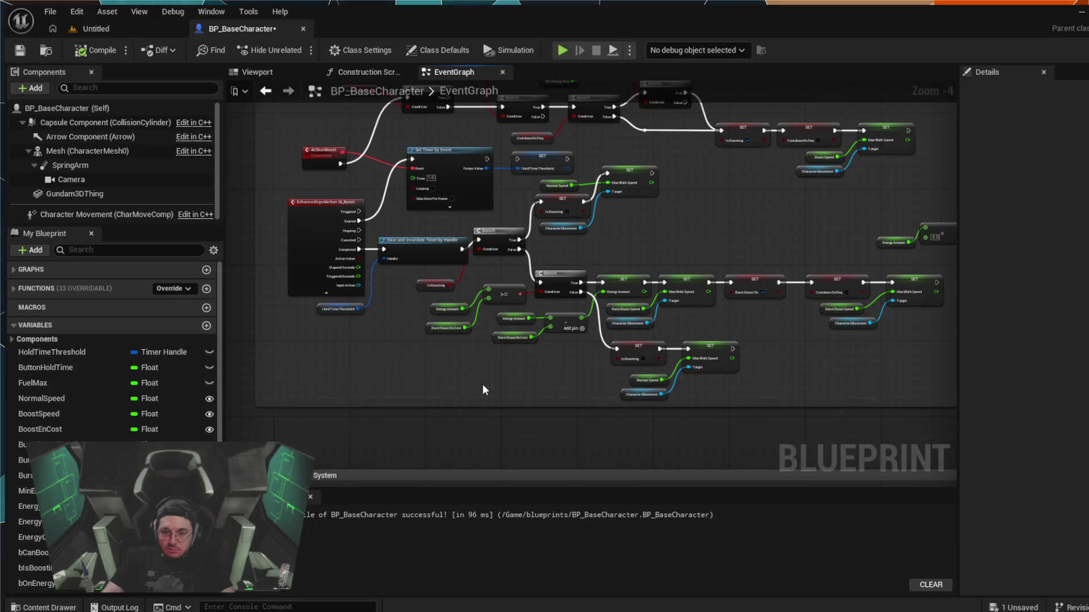
{"action": "scroll", "coordinate": [421, 378], "scroll_direction": "up", "scroll_amount": 3}
{"action": "left_click_drag", "start_coordinate": [410, 357], "coordinate": [569, 364]}
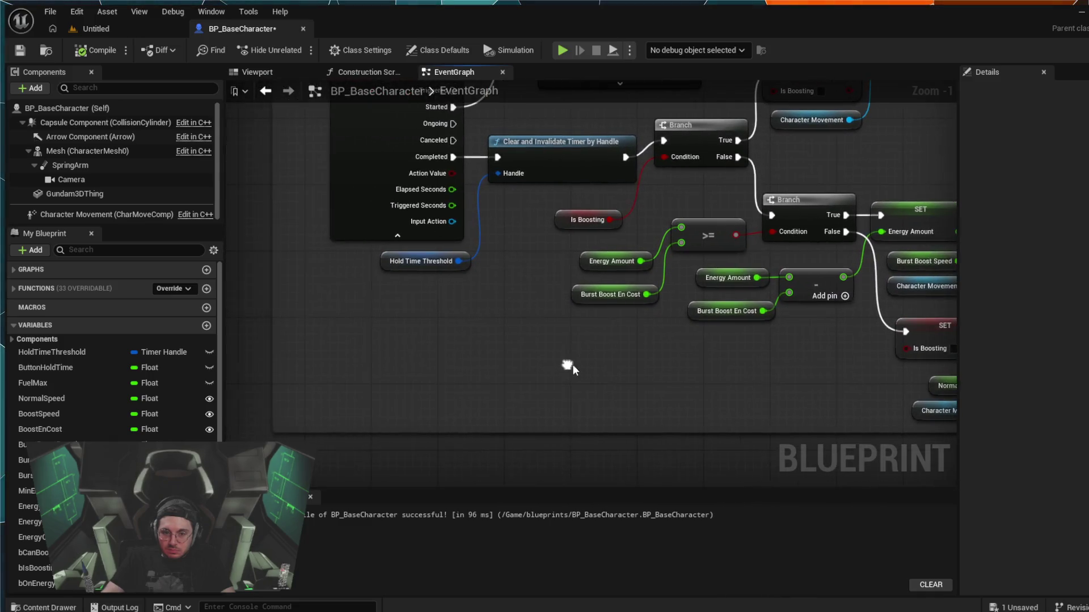
{"action": "mouse_move", "coordinate": [422, 270]}
{"action": "left_mouse_down"}
{"action": "mouse_move", "coordinate": [374, 285]}
{"action": "mouse_move", "coordinate": [465, 343]}
{"action": "left_mouse_up"}
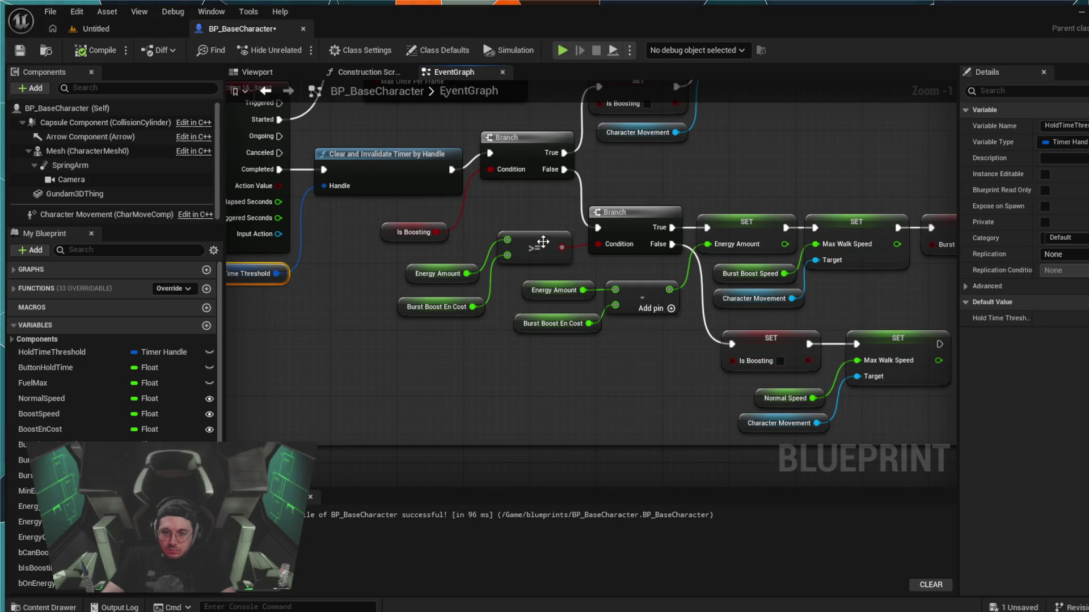
{"action": "left_click_drag", "start_coordinate": [532, 207], "coordinate": [467, 247]}
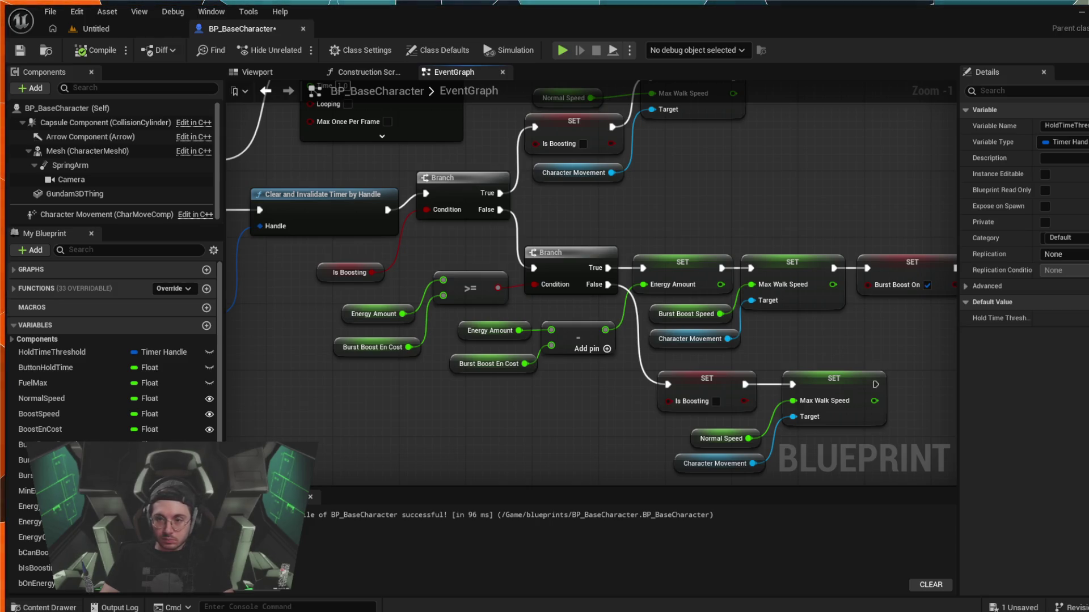
{"action": "left_click_drag", "start_coordinate": [692, 187], "coordinate": [673, 260]}
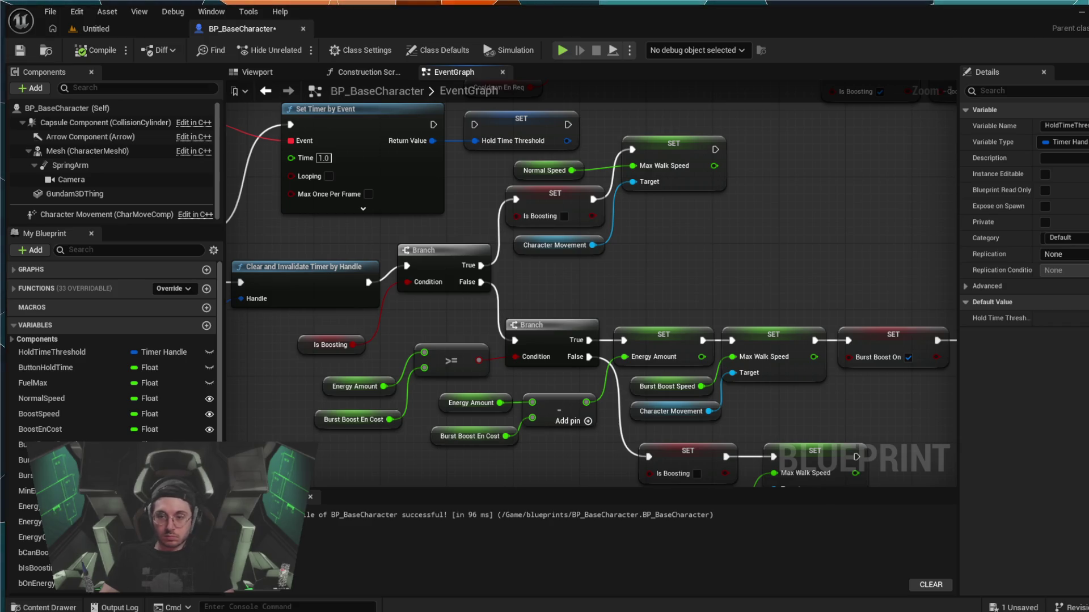
- Zoom out and reposition the view to see the full boost chain
{"action": "mouse_move", "coordinate": [666, 290]}
{"action": "left_mouse_down"}
{"action": "mouse_move", "coordinate": [638, 170]}
{"action": "mouse_move", "coordinate": [601, 165]}
{"action": "left_mouse_up"}
{"action": "scroll", "coordinate": [638, 165], "scroll_direction": "down", "scroll_amount": 2}
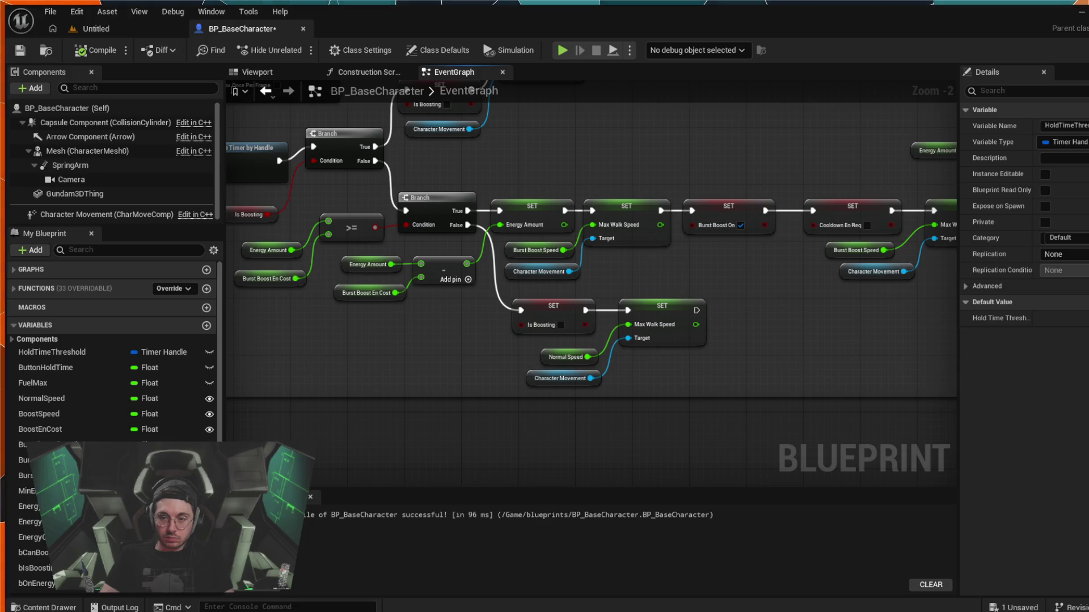
{"action": "left_click_drag", "start_coordinate": [372, 339], "coordinate": [338, 245]}
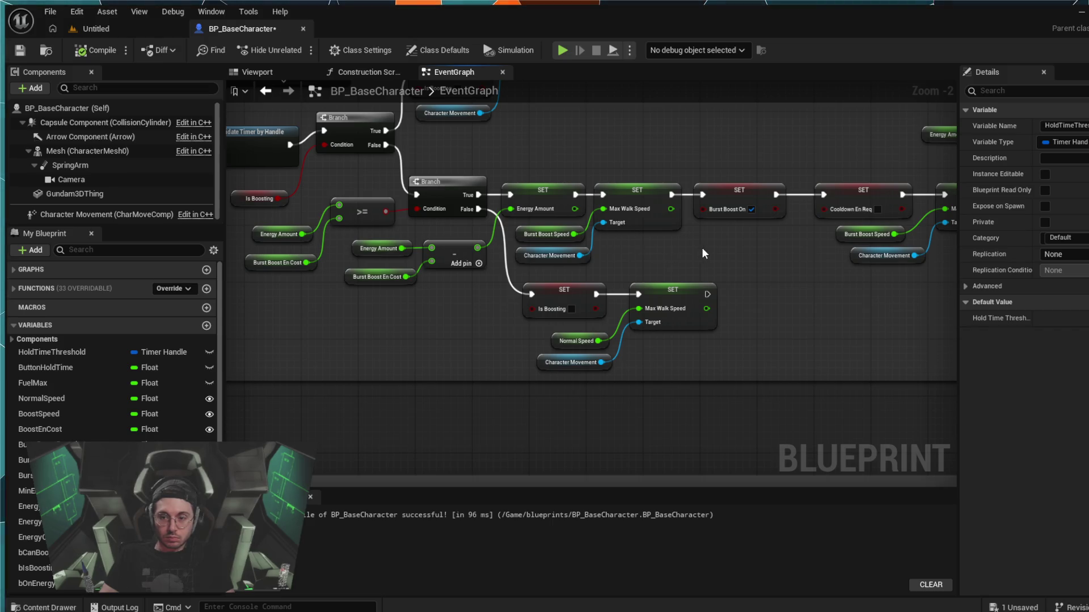
- Select BurstBoostDuration in the Variables list and place its getter below the Burst Boost On setter
{"action": "left_click_drag", "start_coordinate": [703, 250], "coordinate": [512, 281]}
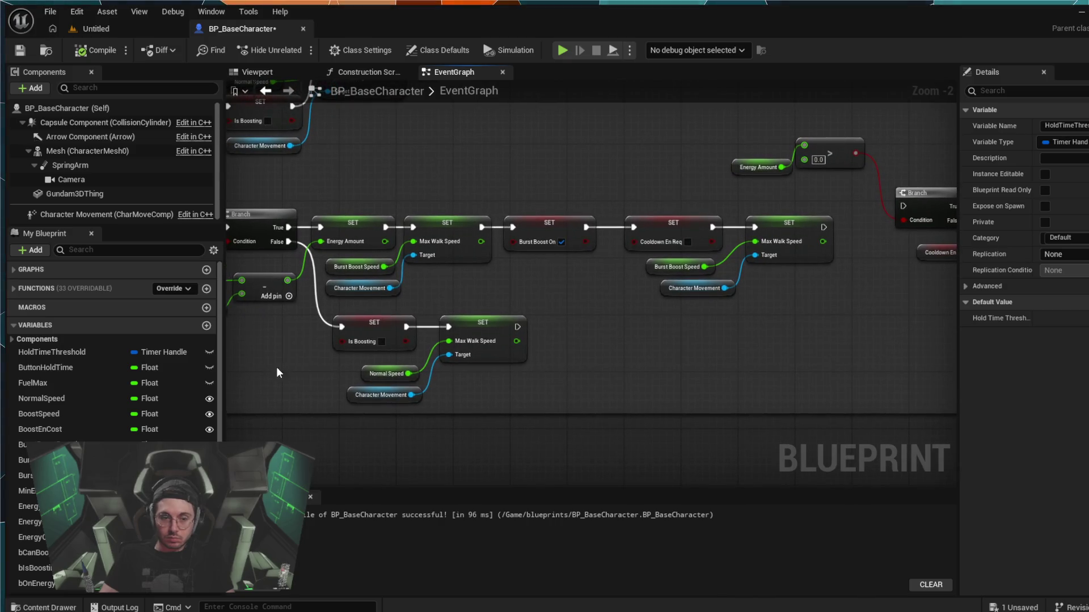
{"action": "left_click", "coordinate": [85, 445]}
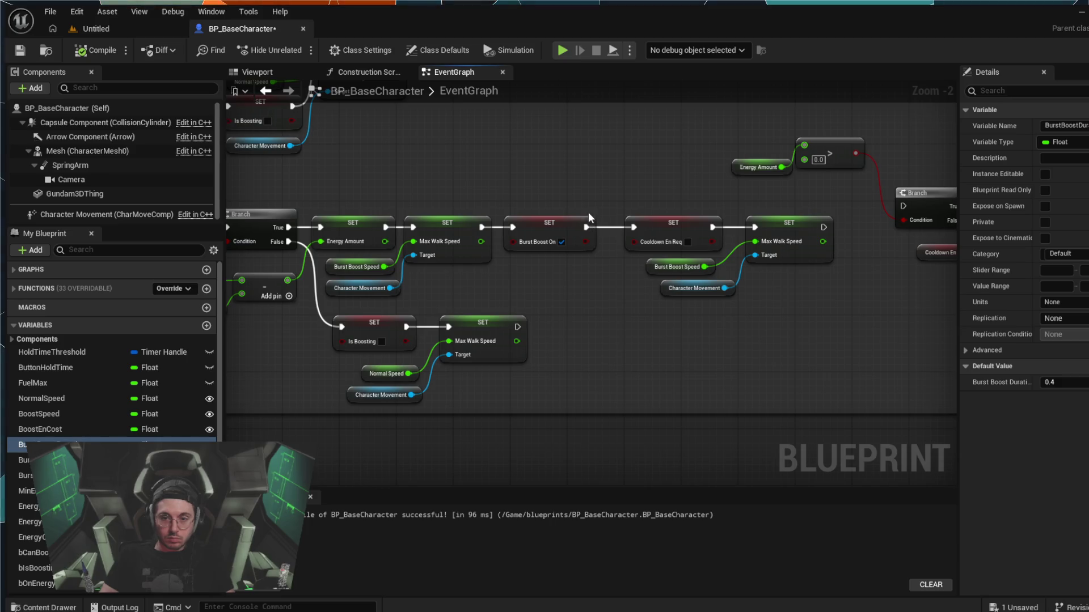
{"action": "mouse_move", "coordinate": [587, 211]}
{"action": "left_mouse_down"}
{"action": "mouse_move", "coordinate": [525, 180]}
{"action": "mouse_move", "coordinate": [564, 188]}
{"action": "mouse_move", "coordinate": [558, 269]}
{"action": "mouse_move", "coordinate": [521, 285]}
{"action": "left_mouse_up"}
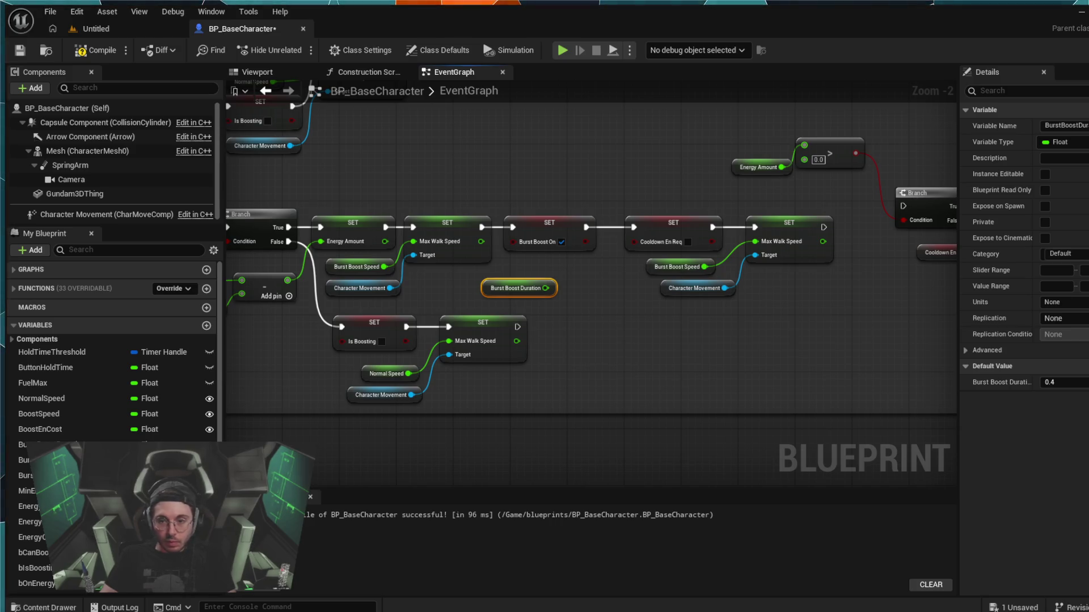
{"action": "left_click_drag", "start_coordinate": [585, 228], "coordinate": [574, 179]}
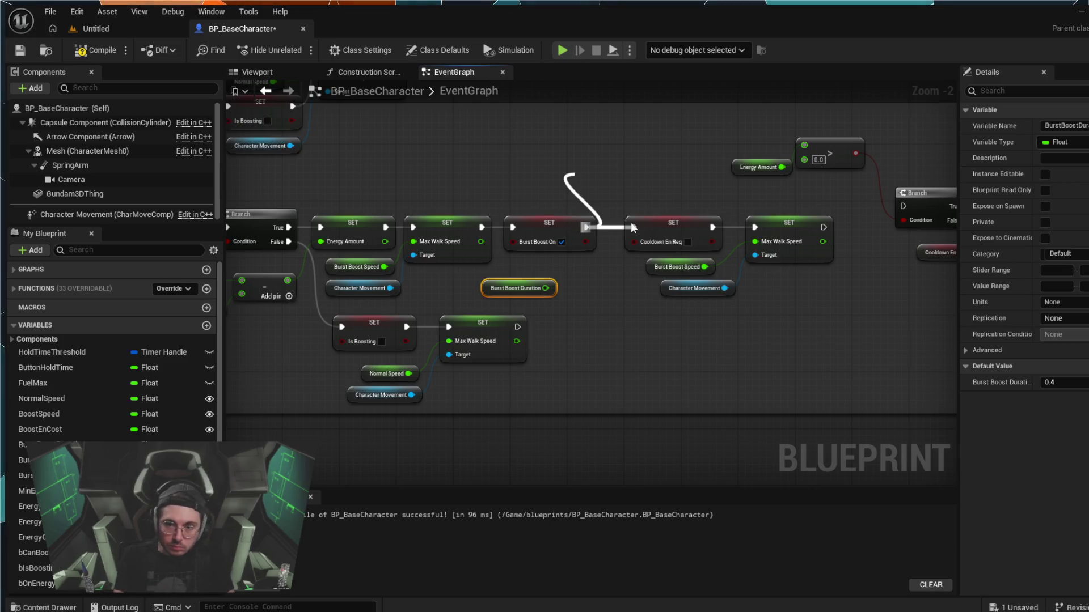
- Add a Set Timer by Event node after the Burst Boost On setter and move it clear
{"action": "left_click_drag", "start_coordinate": [632, 228], "coordinate": [633, 228]}
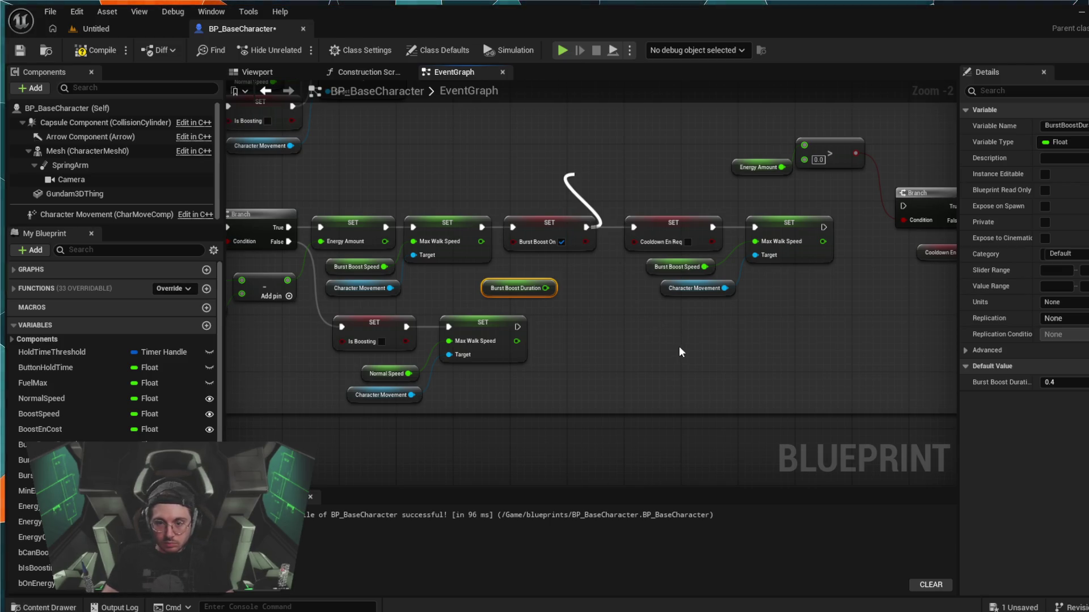
{"action": "key", "text": "ctrl+v"}
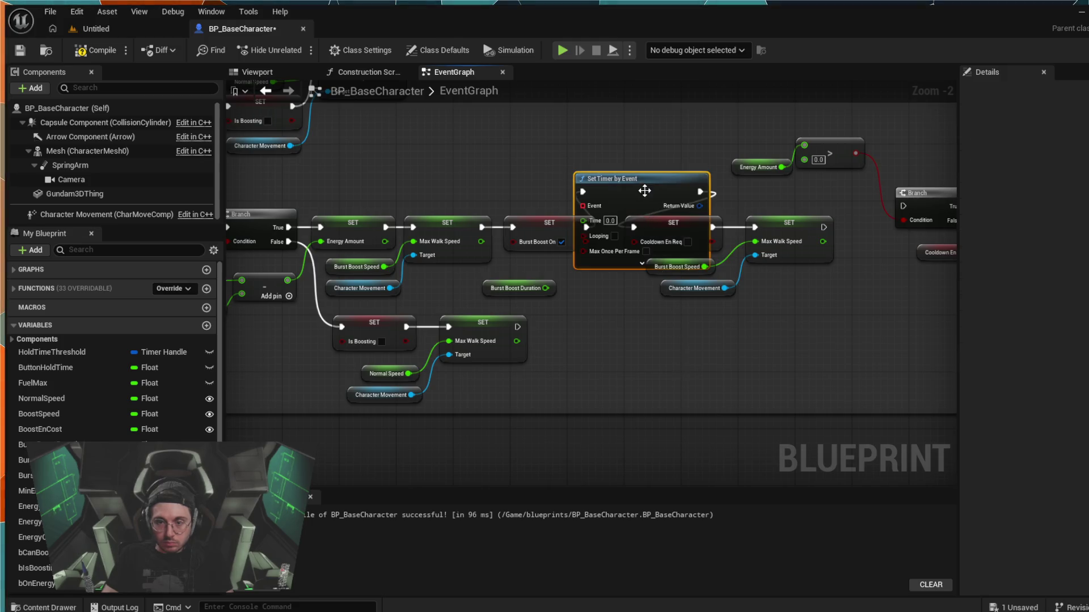
{"action": "mouse_move", "coordinate": [654, 199]}
{"action": "left_mouse_down"}
{"action": "mouse_move", "coordinate": [634, 322]}
{"action": "mouse_move", "coordinate": [641, 118]}
{"action": "mouse_move", "coordinate": [652, 119]}
{"action": "mouse_move", "coordinate": [618, 116]}
{"action": "left_mouse_up"}
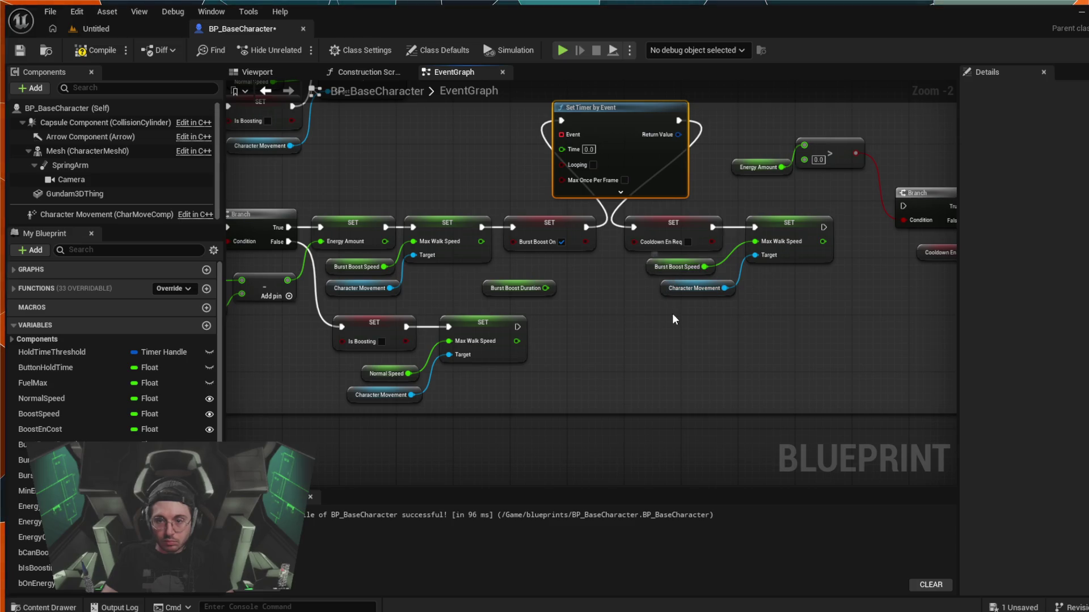
- Select the Cooldown En Req and Max Walk Speed setters and shift them right
{"action": "left_click_drag", "start_coordinate": [704, 317], "coordinate": [677, 220]}
{"action": "mouse_move", "coordinate": [754, 228]}
{"action": "left_mouse_down"}
{"action": "mouse_move", "coordinate": [737, 255]}
{"action": "mouse_move", "coordinate": [817, 329]}
{"action": "mouse_move", "coordinate": [643, 289]}
{"action": "mouse_move", "coordinate": [713, 264]}
{"action": "left_mouse_up"}
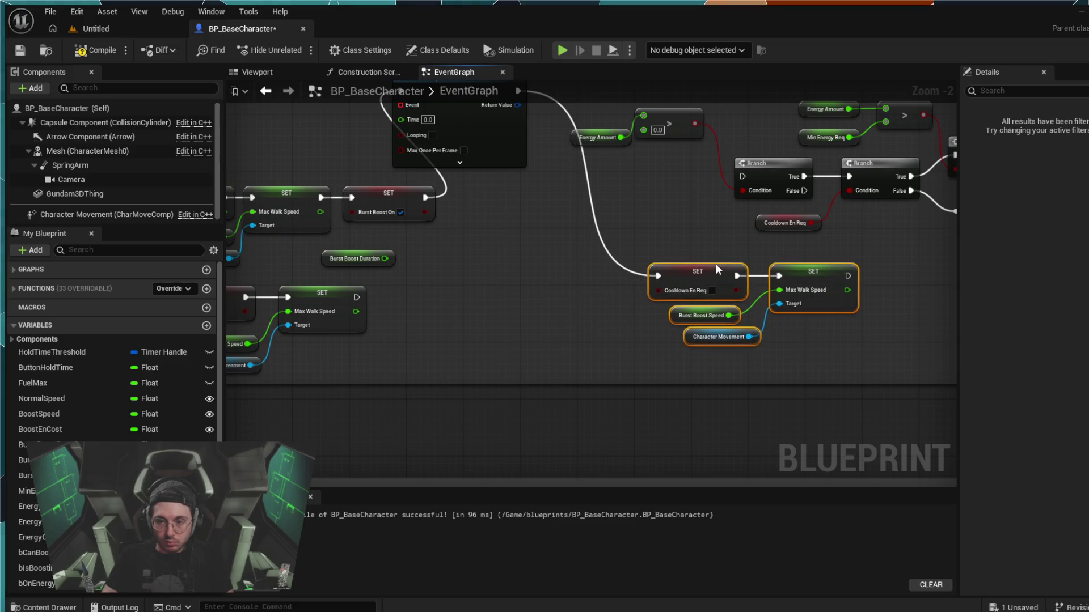
{"action": "left_click_drag", "start_coordinate": [560, 253], "coordinate": [575, 238]}
- Align Set Timer by Event in the chain and wire Burst Boost Duration (0.4) into its Time pin
{"action": "mouse_move", "coordinate": [531, 153]}
{"action": "left_mouse_down"}
{"action": "mouse_move", "coordinate": [563, 277]}
{"action": "mouse_move", "coordinate": [594, 259]}
{"action": "left_mouse_up"}
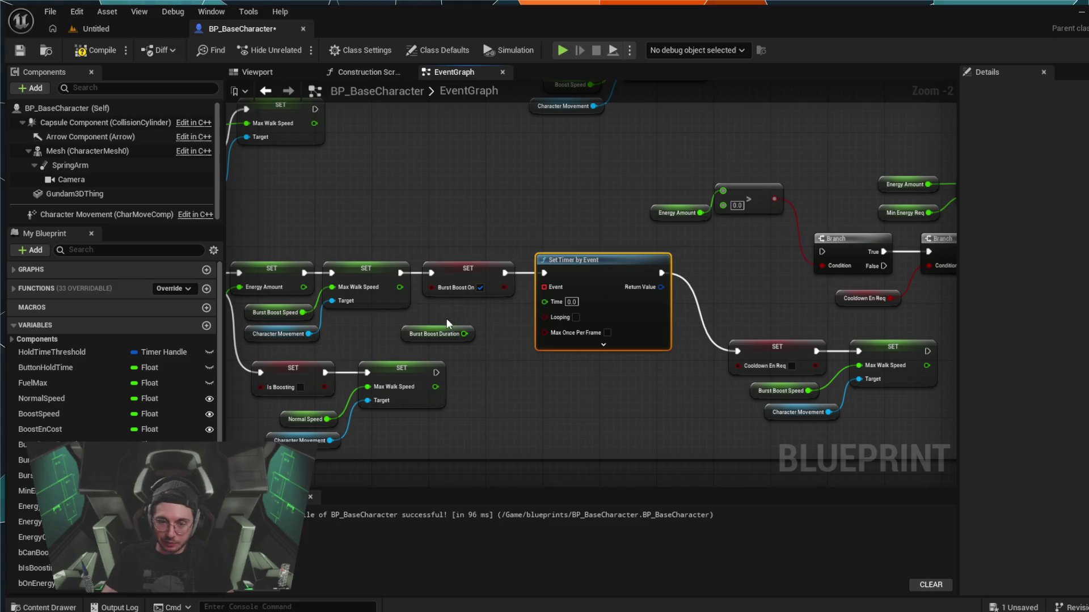
{"action": "left_click_drag", "start_coordinate": [443, 327], "coordinate": [480, 305]}
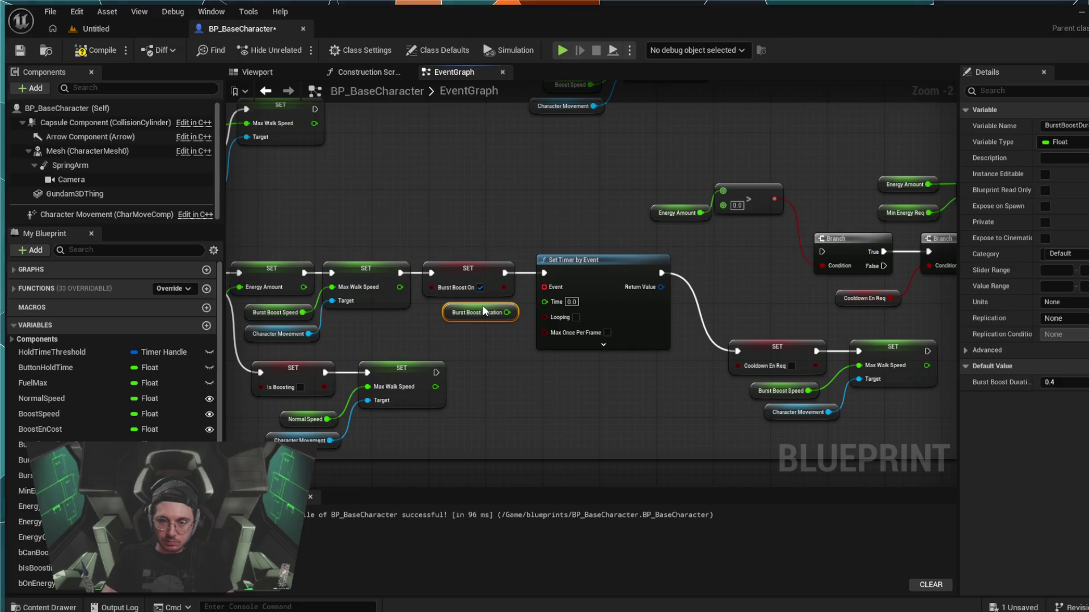
{"action": "left_click_drag", "start_coordinate": [499, 312], "coordinate": [555, 298]}
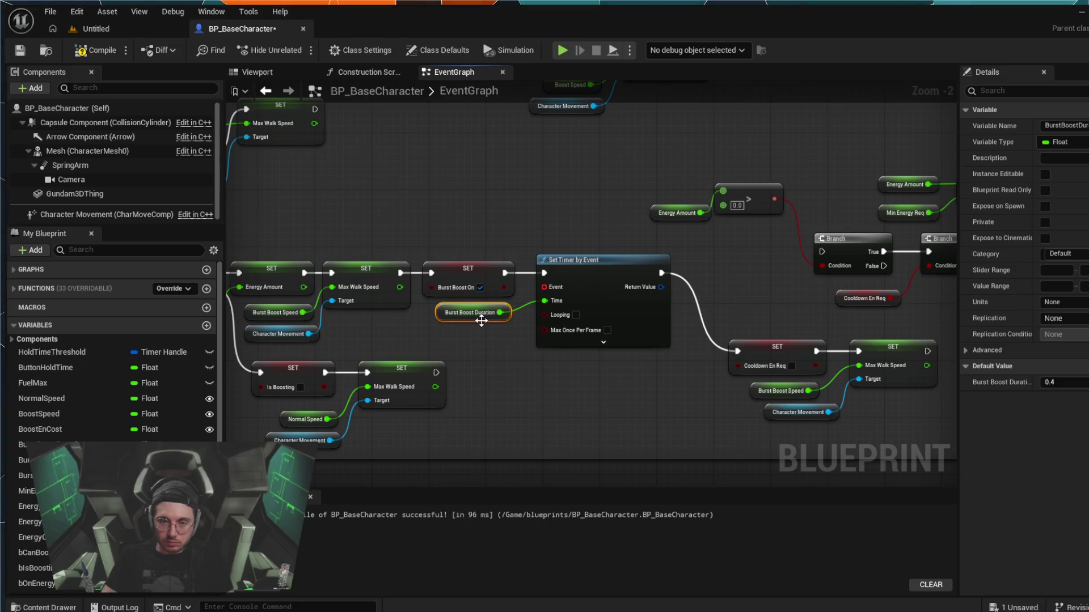
{"action": "left_click_drag", "start_coordinate": [486, 327], "coordinate": [481, 326]}
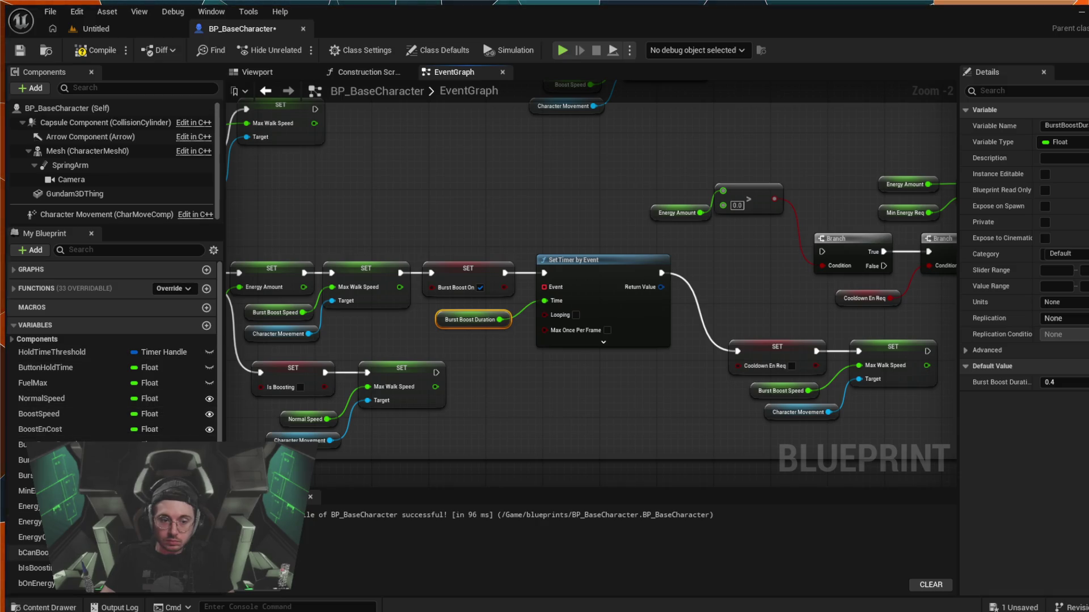
- Select the DeactivateBurst event dispatcher and place a DeactivateBurst event above Set Timer by Event
{"action": "scroll", "coordinate": [86, 590], "scroll_direction": "down", "scroll_amount": 3}
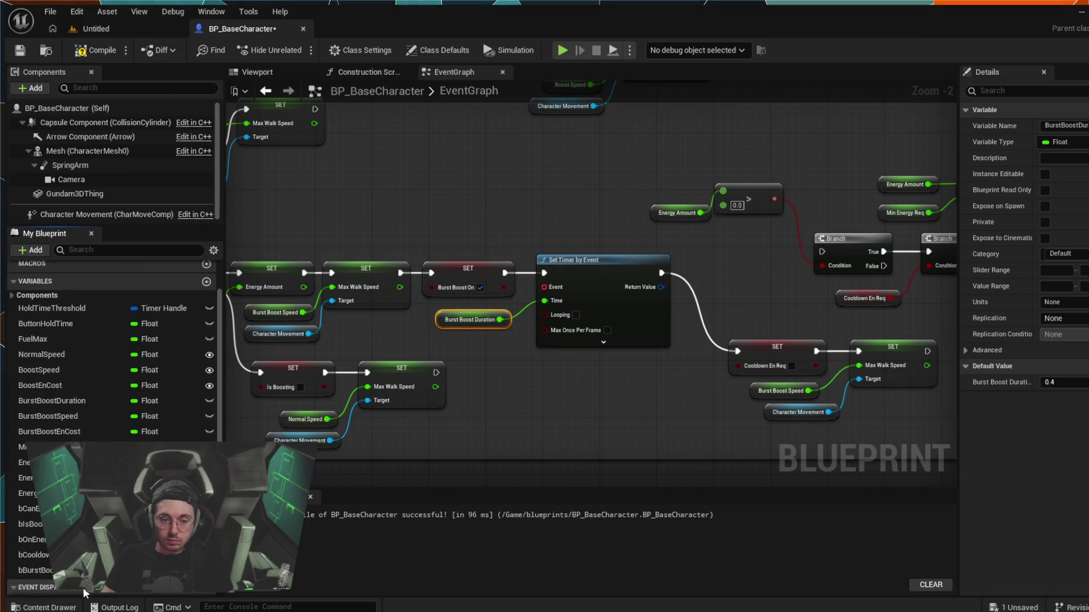
{"action": "scroll", "coordinate": [286, 463], "scroll_direction": "down", "scroll_amount": 1}
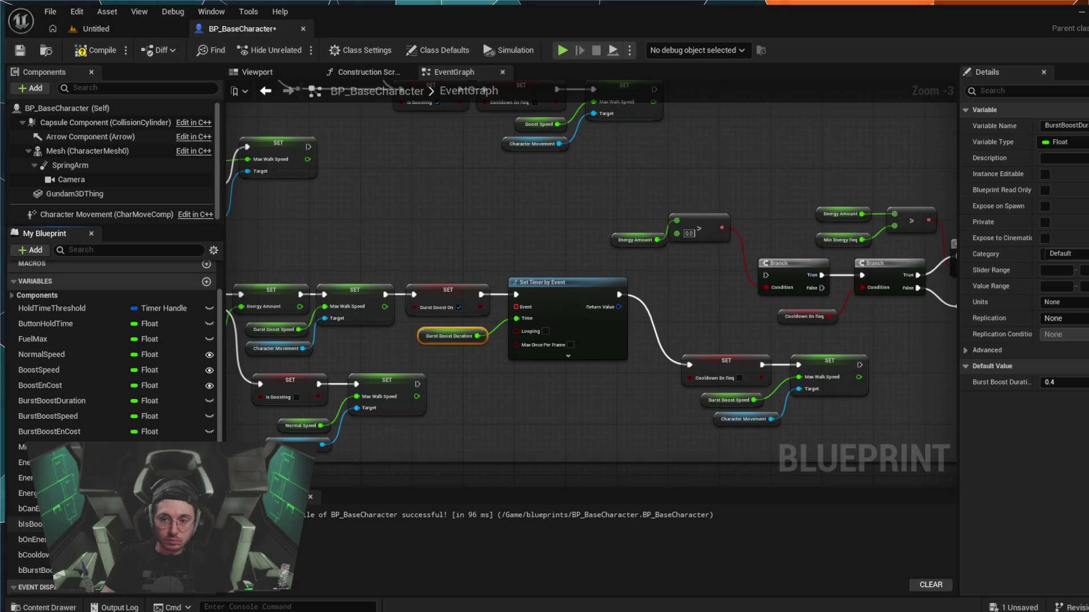
{"action": "scroll", "coordinate": [113, 538], "scroll_direction": "down", "scroll_amount": 2}
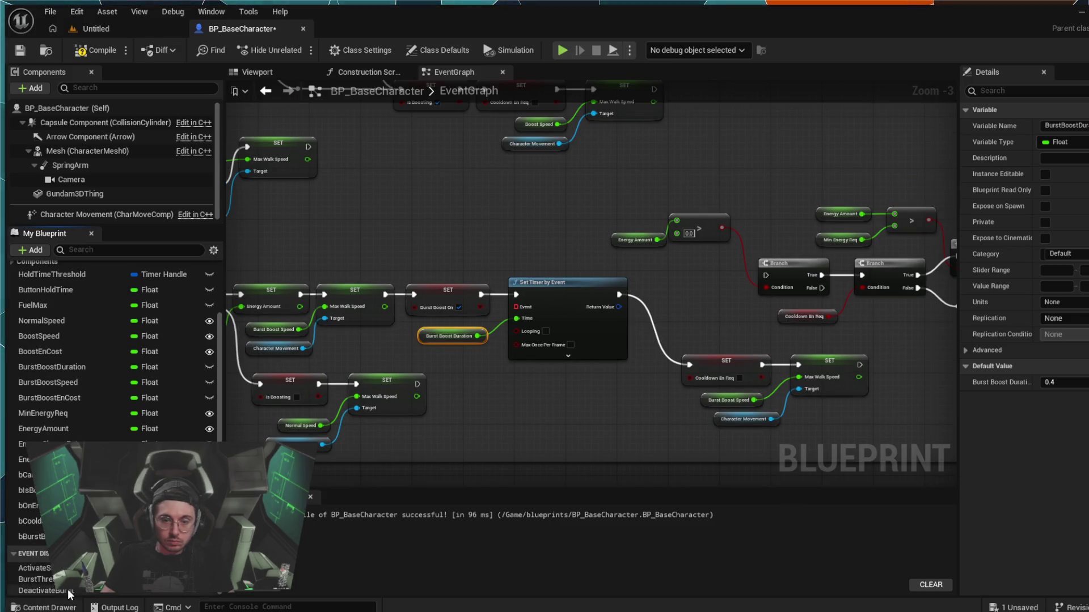
{"action": "left_click", "coordinate": [45, 591]}
{"action": "left_click", "coordinate": [431, 242]}
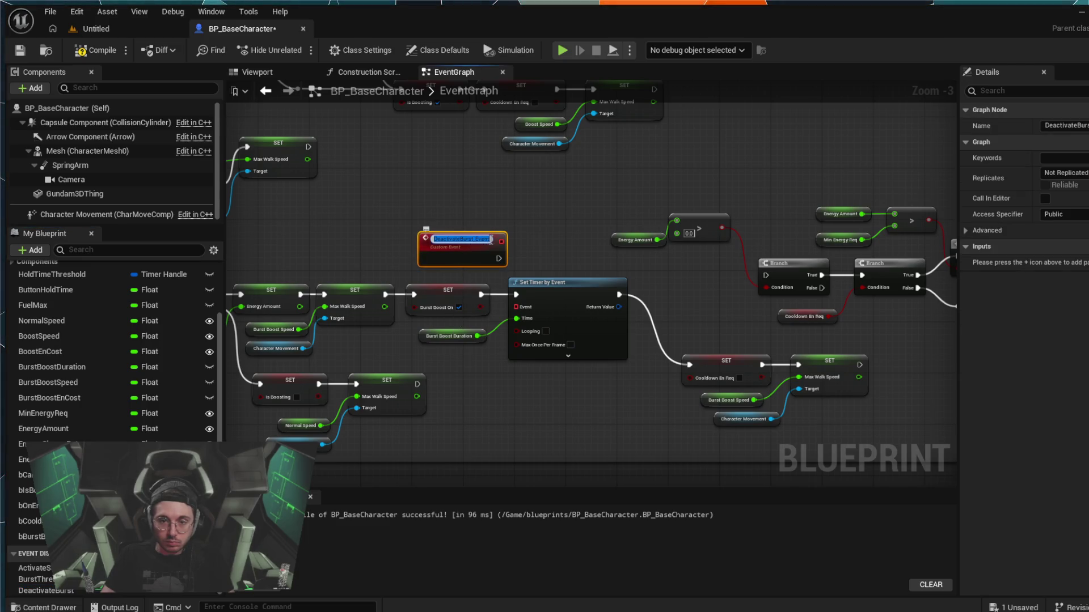
- Trim the new custom event's name back and confirm it as DeactivateBurst_Event
{"action": "key", "text": "BackSpace"}
{"action": "key", "text": "BackSpace"}
{"action": "key", "text": "BackSpace"}
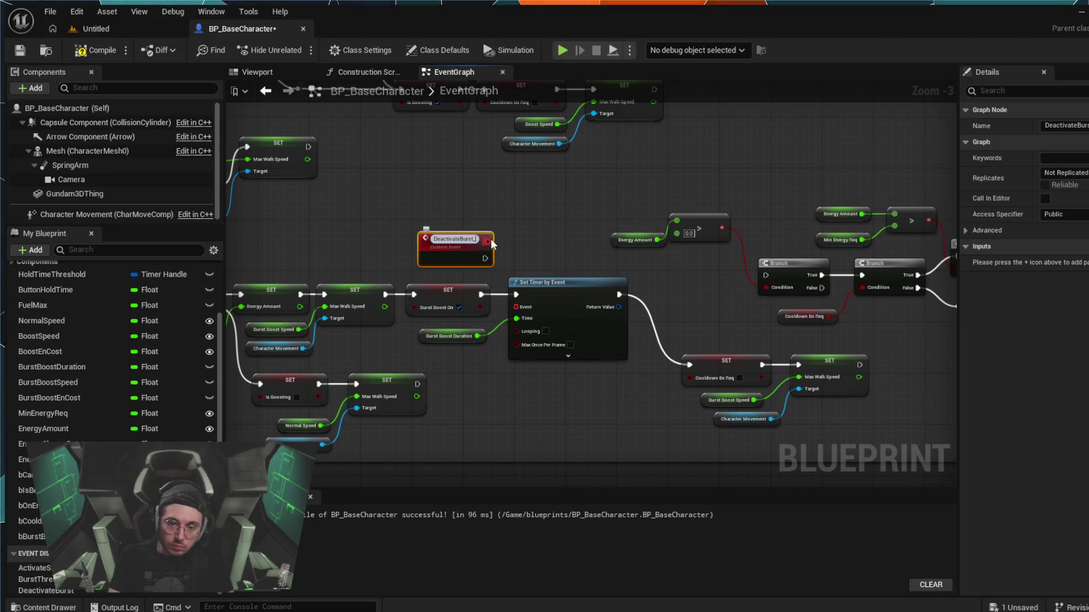
{"action": "key", "text": "BackSpace"}
{"action": "type", "text": "Even"}
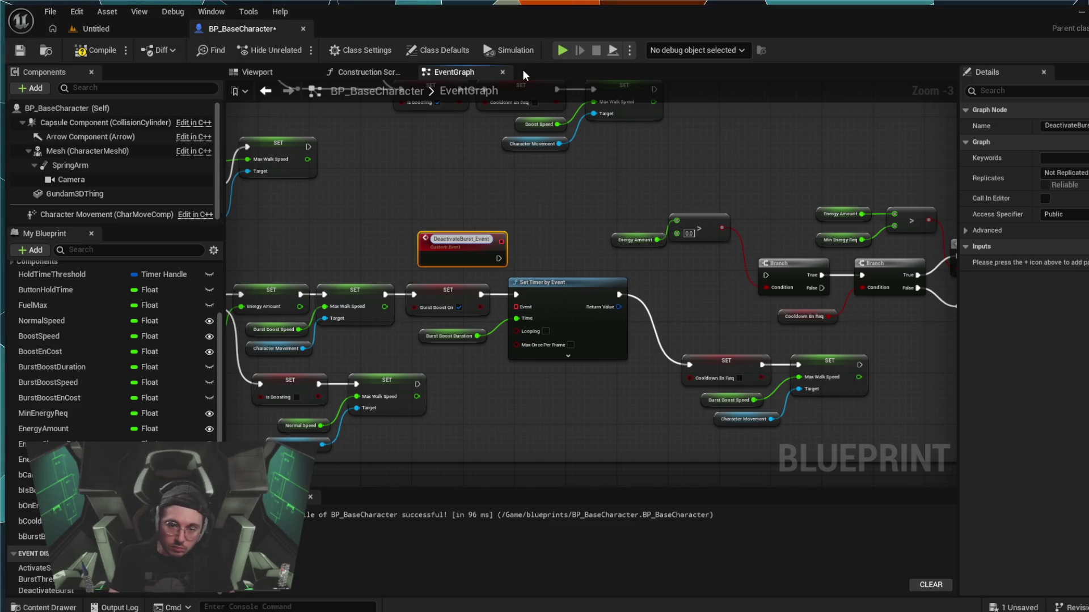
{"action": "key", "text": "BackSpace"}
{"action": "key", "text": "BackSpace"}
{"action": "key", "text": "BackSpace"}
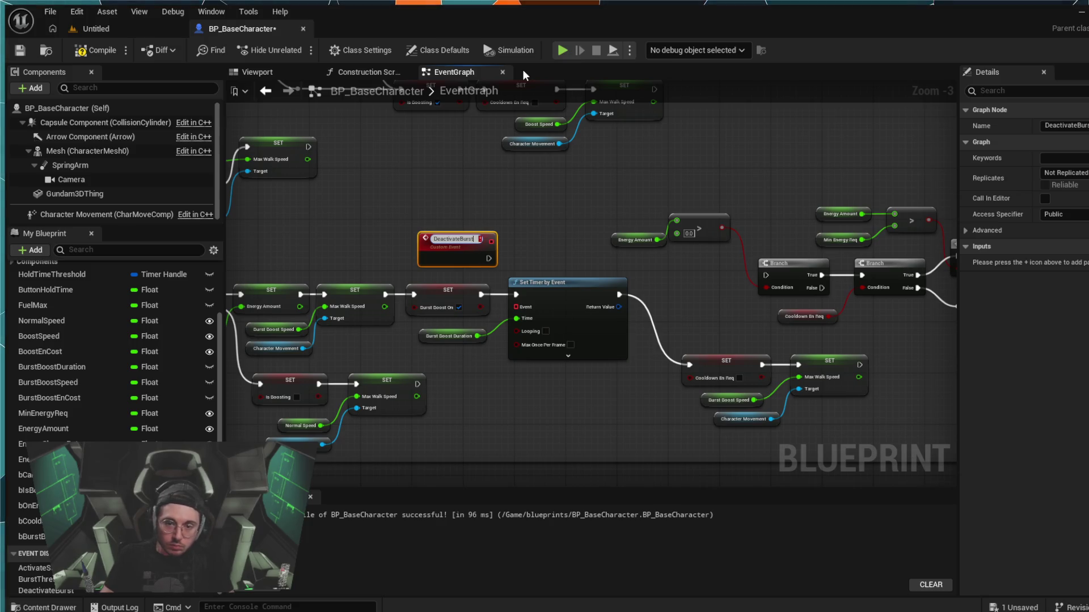
{"action": "key", "text": "Return"}
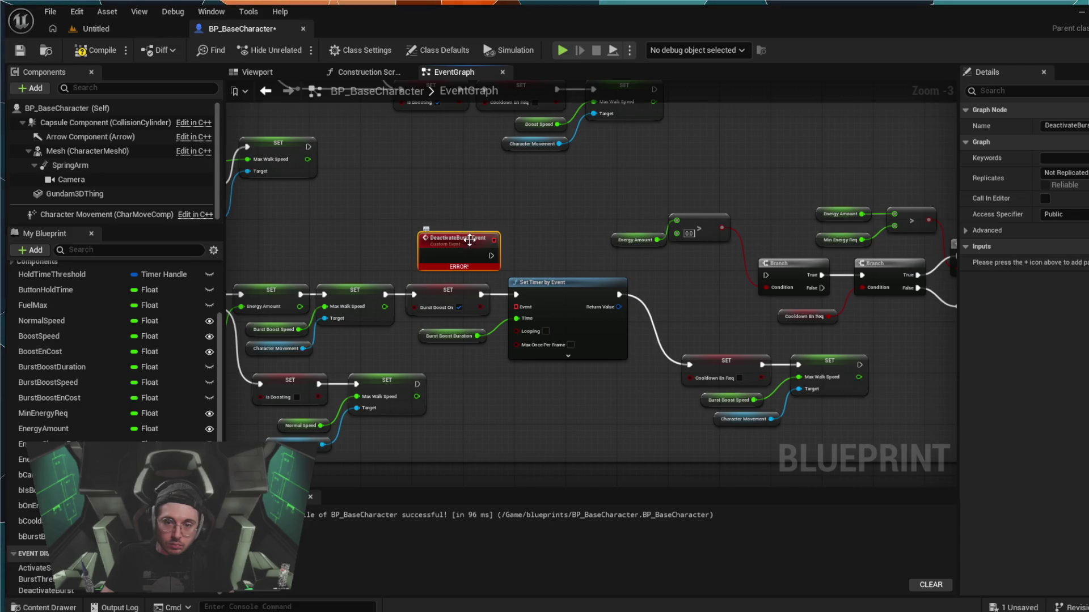
- Reposition the DeactivateBurst_Event node up and left, above Set Timer by Event
{"action": "left_click_drag", "start_coordinate": [468, 245], "coordinate": [430, 220]}
{"action": "left_click", "coordinate": [436, 224]}
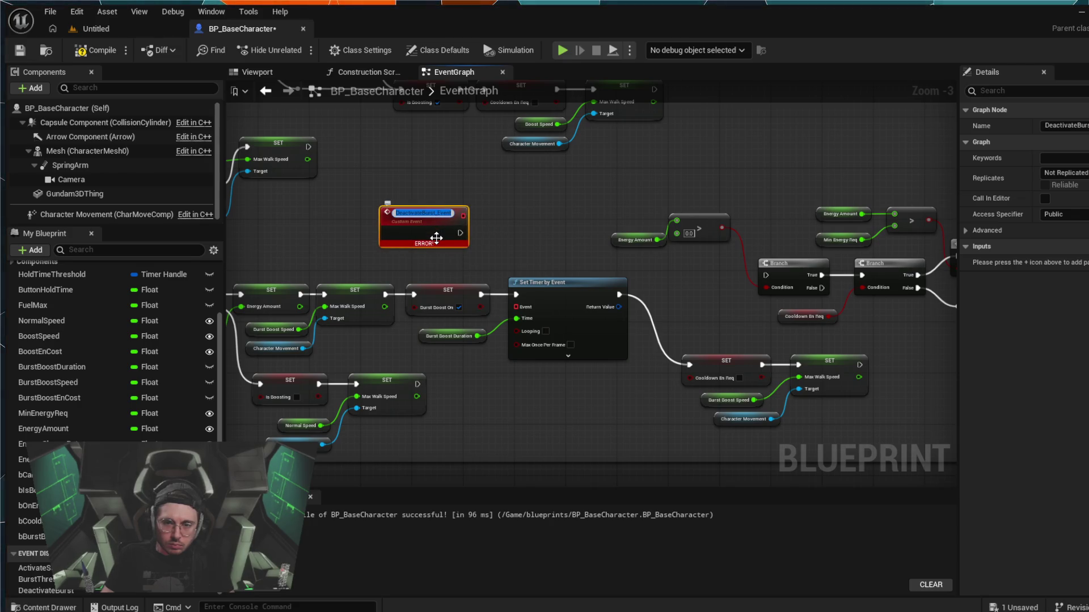
{"action": "left_click", "coordinate": [436, 246]}
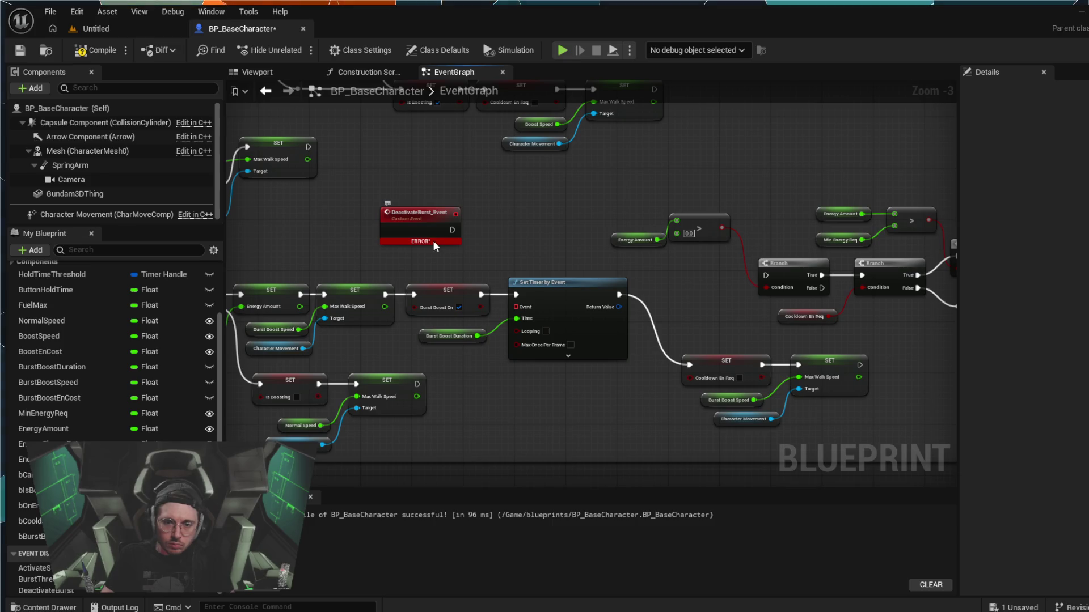
{"action": "left_click", "coordinate": [434, 242]}
{"action": "left_click", "coordinate": [497, 266]}
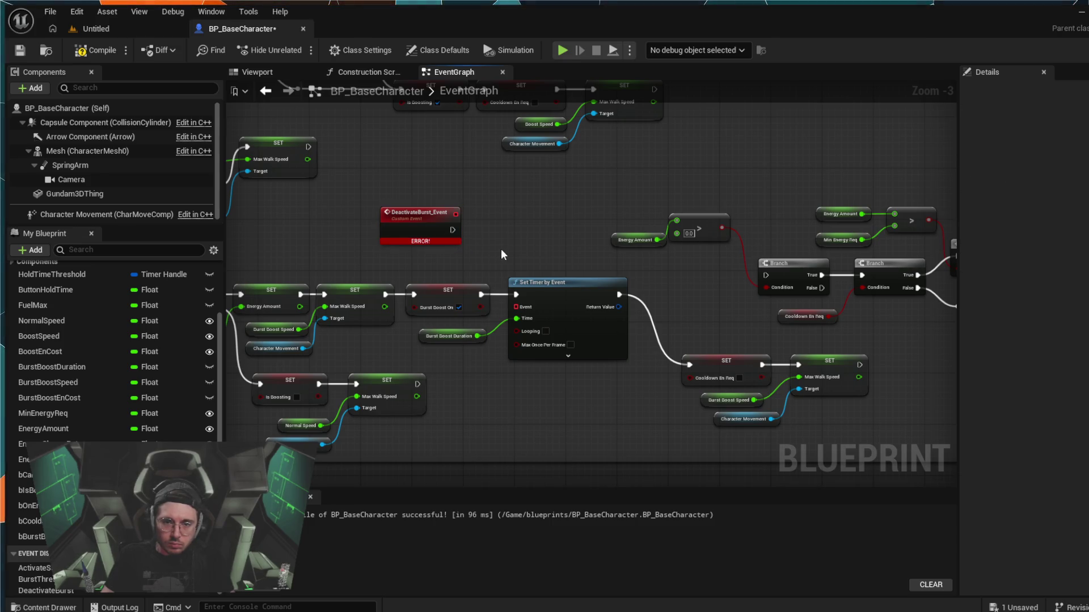
{"action": "key", "text": "ctrl+z"}
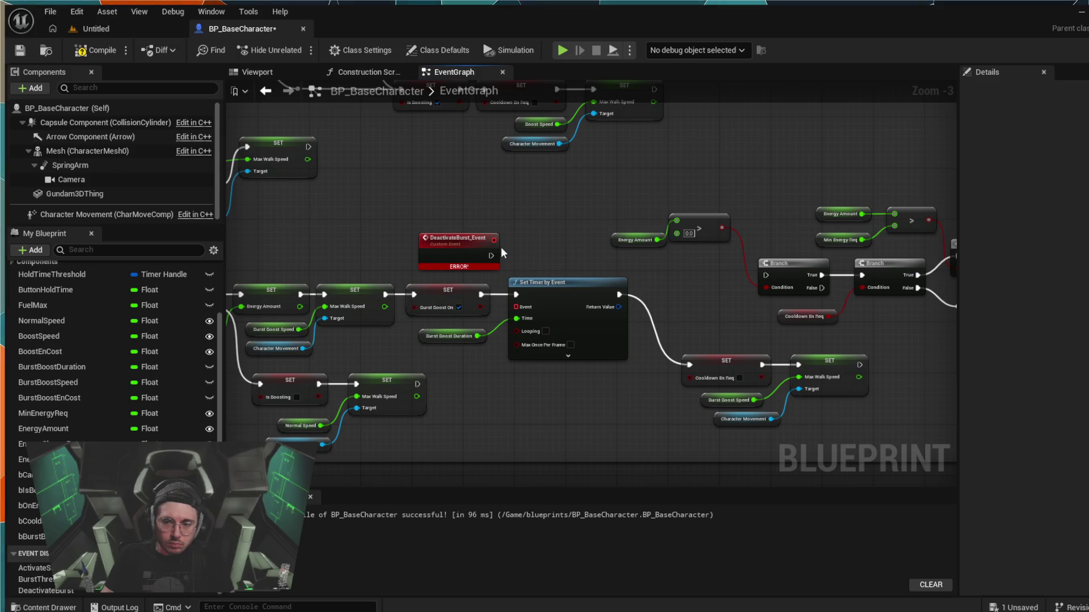
{"action": "scroll", "coordinate": [501, 247], "scroll_direction": "down", "scroll_amount": 1}
{"action": "scroll", "coordinate": [549, 321], "scroll_direction": "down", "scroll_amount": 1}
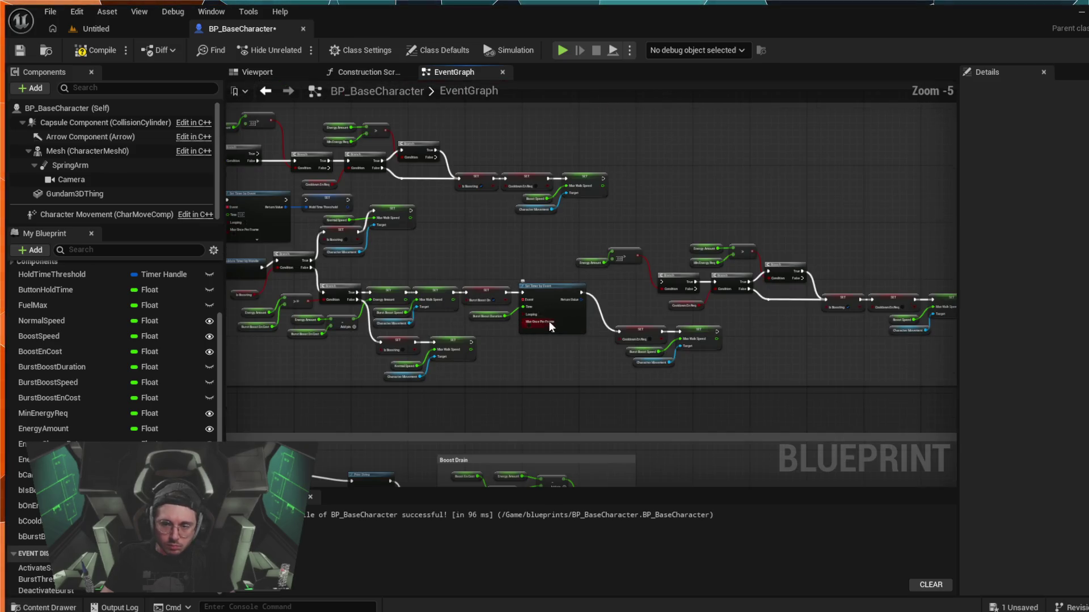
- Bring the Boost nodes into view and place a DeactivateBurst_Event custom event from the dispatcher
{"action": "scroll", "coordinate": [553, 329], "scroll_direction": "up", "scroll_amount": 1}
{"action": "scroll", "coordinate": [565, 284], "scroll_direction": "up", "scroll_amount": 1}
{"action": "mouse_move", "coordinate": [564, 284]}
{"action": "left_mouse_down"}
{"action": "mouse_move", "coordinate": [946, 405]}
{"action": "mouse_move", "coordinate": [925, 405]}
{"action": "mouse_move", "coordinate": [720, 256]}
{"action": "mouse_move", "coordinate": [664, 170]}
{"action": "mouse_move", "coordinate": [150, 177]}
{"action": "left_mouse_up"}
{"action": "mouse_move", "coordinate": [813, 327]}
{"action": "left_mouse_down"}
{"action": "mouse_move", "coordinate": [687, 362]}
{"action": "mouse_move", "coordinate": [445, 322]}
{"action": "left_mouse_up"}
{"action": "scroll", "coordinate": [445, 322], "scroll_direction": "down", "scroll_amount": 1}
{"action": "left_click_drag", "start_coordinate": [522, 303], "coordinate": [638, 360]}
{"action": "mouse_move", "coordinate": [484, 397]}
{"action": "left_mouse_down"}
{"action": "mouse_move", "coordinate": [666, 280]}
{"action": "mouse_move", "coordinate": [650, 218]}
{"action": "mouse_move", "coordinate": [624, 181]}
{"action": "left_mouse_up"}
{"action": "scroll", "coordinate": [668, 249], "scroll_direction": "up", "scroll_amount": 3}
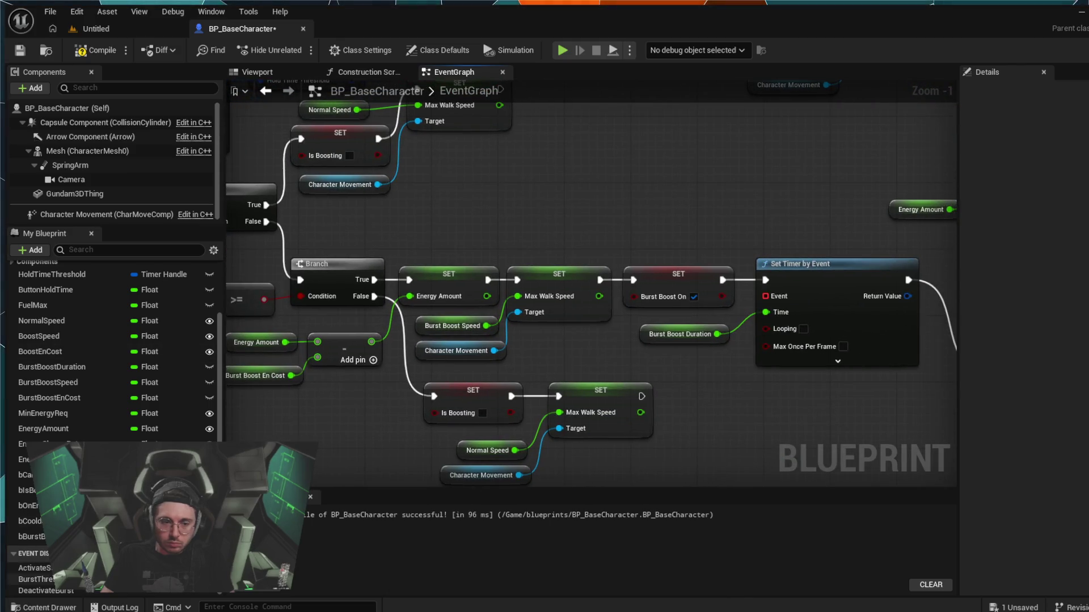
{"action": "left_click", "coordinate": [34, 579]}
{"action": "left_click", "coordinate": [69, 591]}
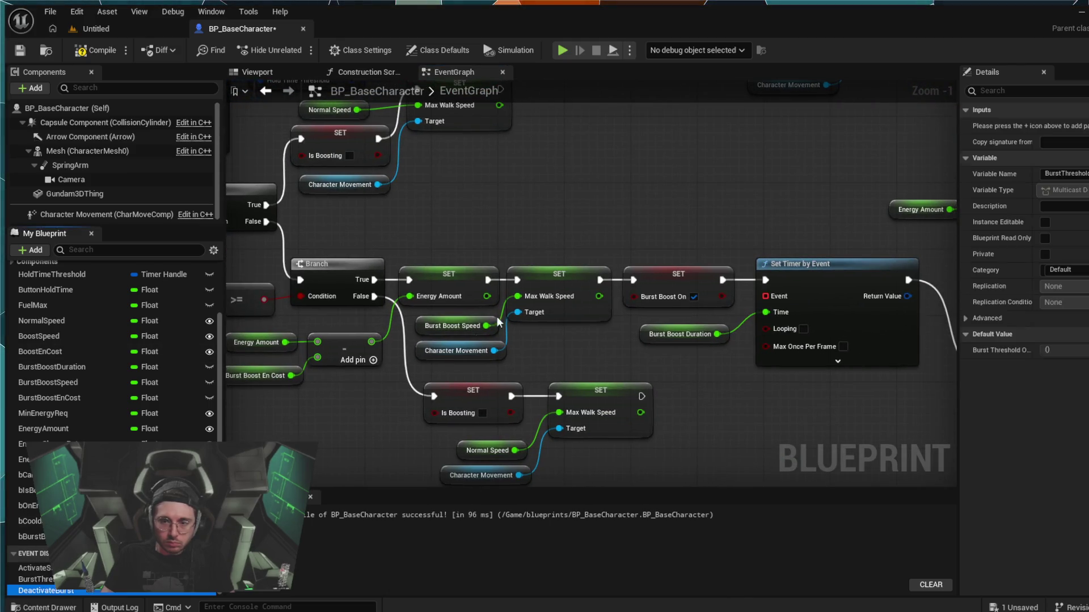
{"action": "left_click_drag", "start_coordinate": [675, 258], "coordinate": [680, 254]}
- Connect the custom event's delegate to the Set Timer by Event's Event input
{"action": "left_click_drag", "start_coordinate": [766, 296], "coordinate": [736, 193]}
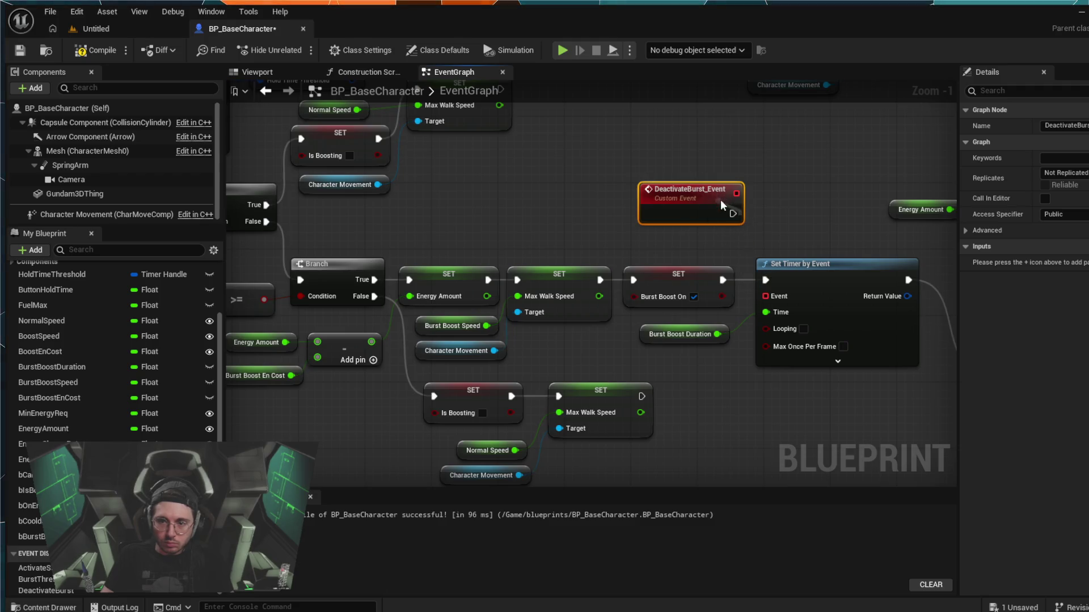
{"action": "left_click_drag", "start_coordinate": [734, 193], "coordinate": [777, 287]}
{"action": "left_click_drag", "start_coordinate": [701, 192], "coordinate": [662, 216]}
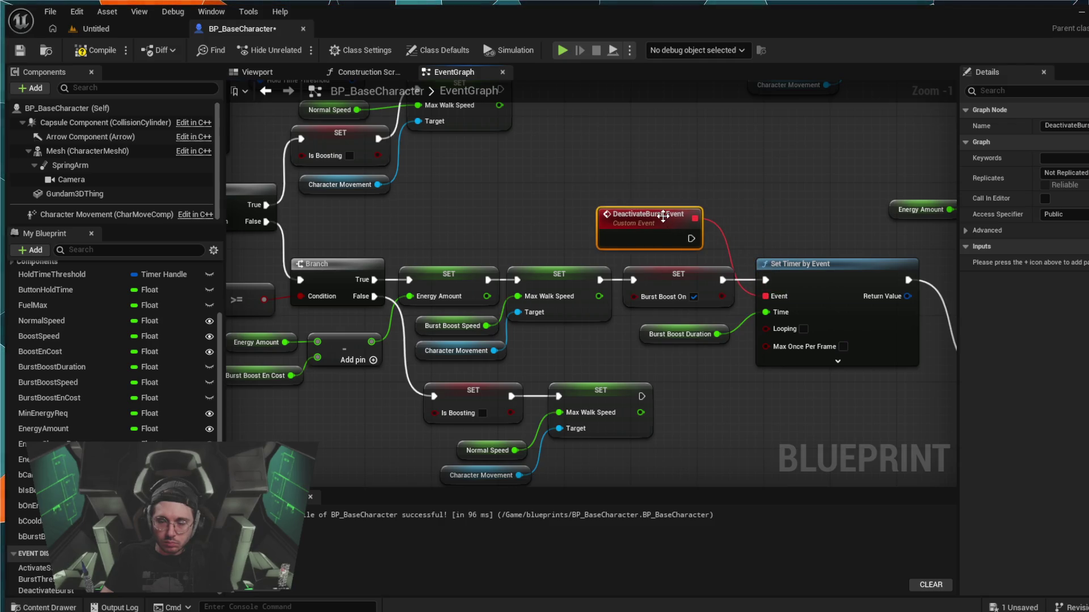
- Rename the custom event from DeactivateBurst_Event to DeactivBurst
{"action": "double_click", "coordinate": [663, 215]}
{"action": "left_click", "coordinate": [682, 217]}
{"action": "key", "text": "BackSpace"}
{"action": "key", "text": "BackSpace"}
{"action": "key", "text": "BackSpace"}
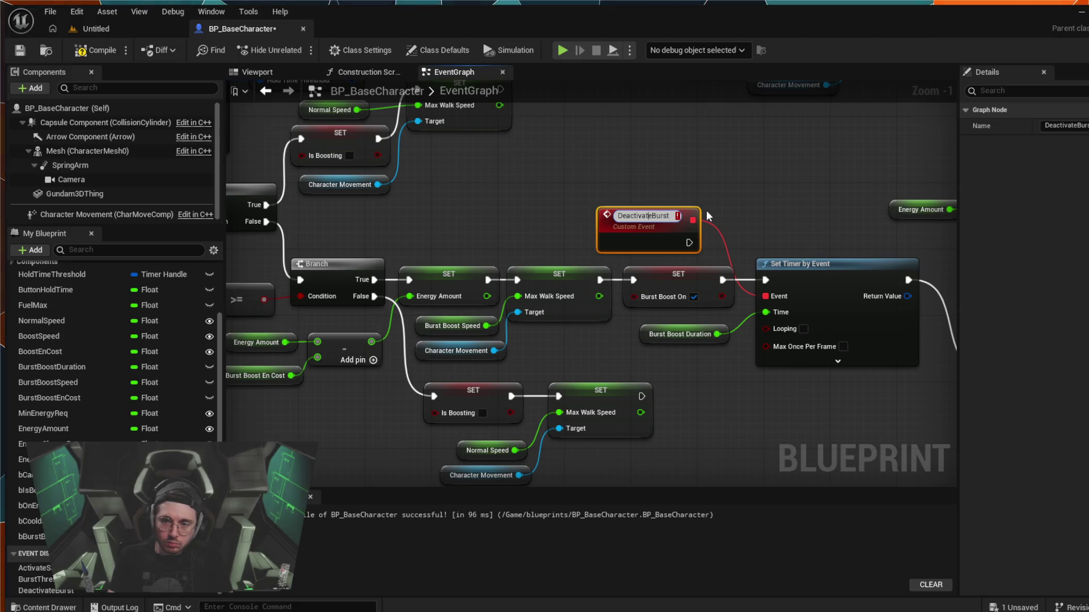
{"action": "key", "text": "Left"}
{"action": "key", "text": "Left"}
{"action": "key", "text": "Left"}
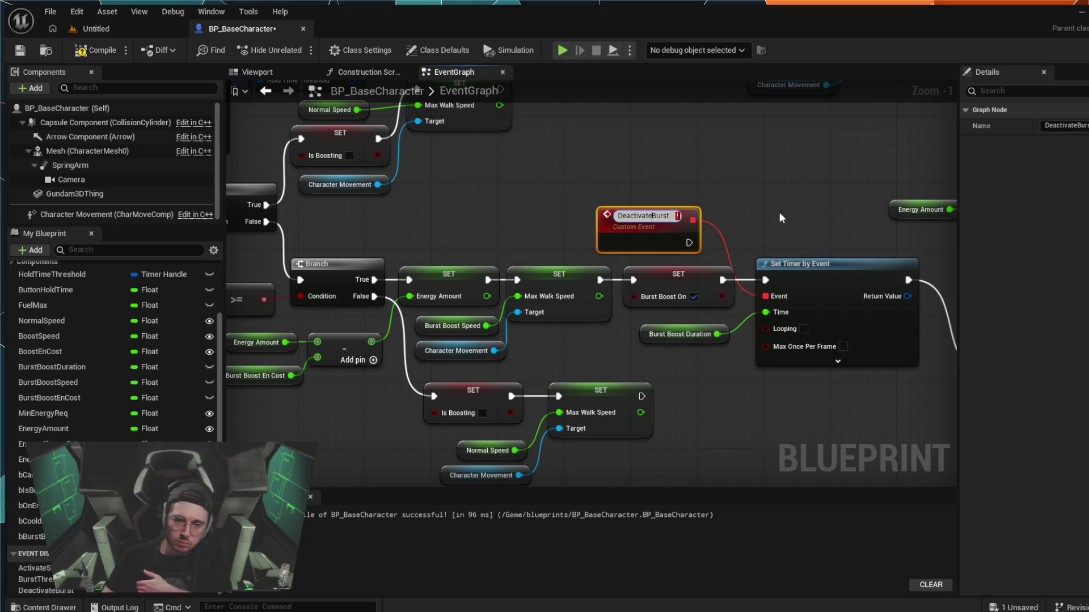
{"action": "key", "text": "BackSpace"}
{"action": "key", "text": "BackSpace"}
{"action": "key", "text": "BackSpace"}
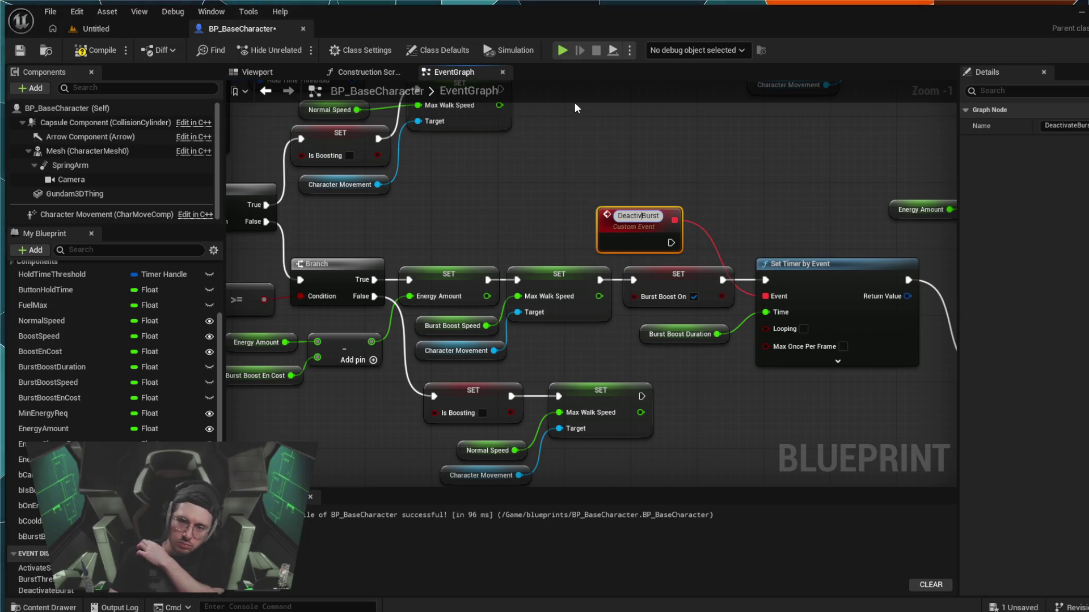
{"action": "key", "text": "BackSpace"}
{"action": "key", "text": "BackSpace"}
{"action": "key", "text": "BackSpace"}
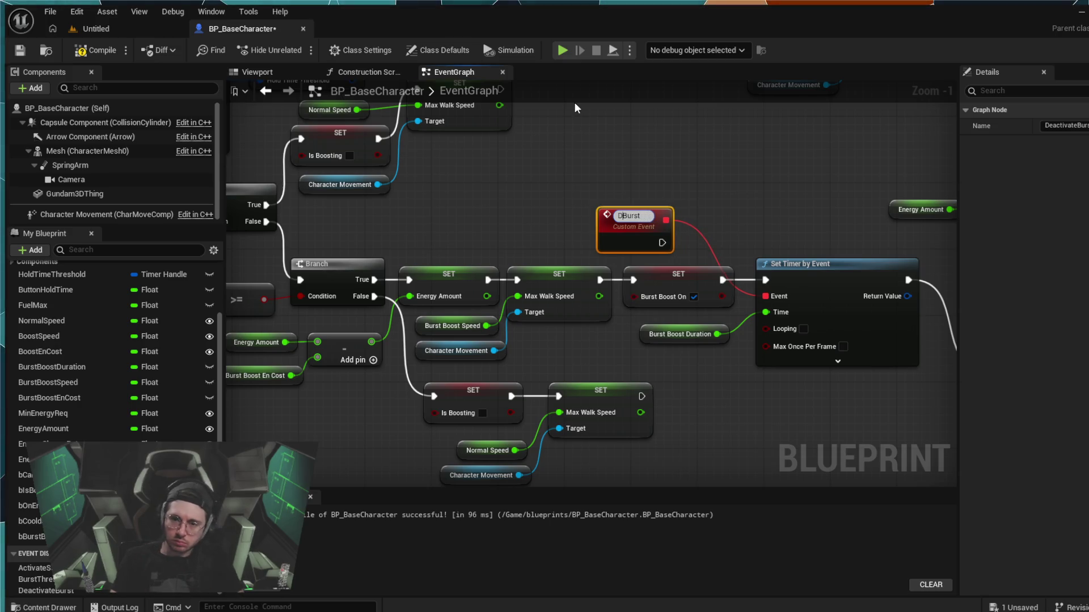
{"action": "type", "text": "eactiv"}
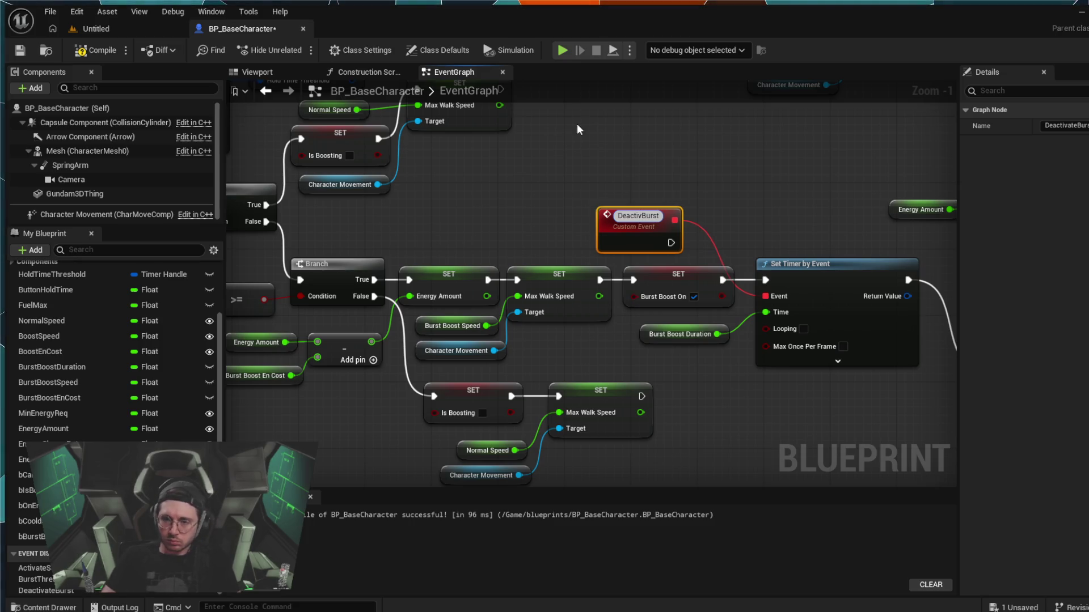
{"action": "left_click", "coordinate": [596, 128]}
{"action": "scroll", "coordinate": [595, 165], "scroll_direction": "down", "scroll_amount": 1}
{"action": "left_click_drag", "start_coordinate": [594, 165], "coordinate": [777, 177]}
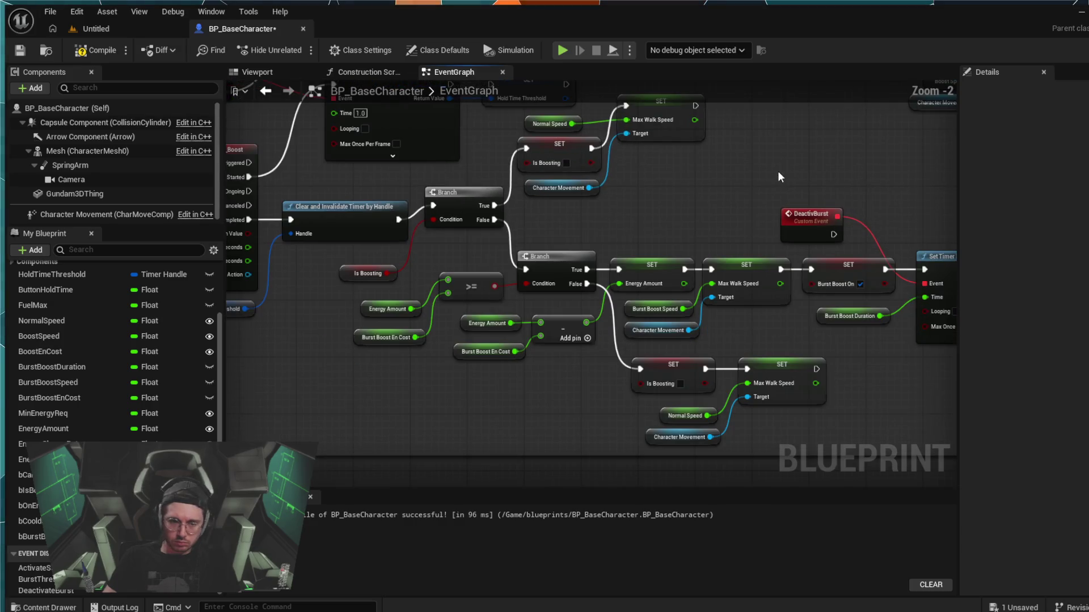
{"action": "scroll", "coordinate": [777, 171], "scroll_direction": "down", "scroll_amount": 1}
{"action": "scroll", "coordinate": [767, 167], "scroll_direction": "down", "scroll_amount": 1}
{"action": "scroll", "coordinate": [499, 332], "scroll_direction": "up", "scroll_amount": 1}
{"action": "mouse_move", "coordinate": [484, 341]}
{"action": "left_mouse_down"}
{"action": "mouse_move", "coordinate": [448, 266]}
{"action": "mouse_move", "coordinate": [465, 233]}
{"action": "mouse_move", "coordinate": [362, 283]}
{"action": "mouse_move", "coordinate": [226, 249]}
{"action": "left_mouse_up"}
{"action": "mouse_move", "coordinate": [652, 340]}
{"action": "left_mouse_down"}
{"action": "mouse_move", "coordinate": [456, 300]}
{"action": "mouse_move", "coordinate": [433, 276]}
{"action": "left_mouse_up"}
{"action": "mouse_move", "coordinate": [754, 221]}
{"action": "left_mouse_down"}
{"action": "mouse_move", "coordinate": [590, 151]}
{"action": "mouse_move", "coordinate": [552, 147]}
{"action": "mouse_move", "coordinate": [640, 329]}
{"action": "left_mouse_up"}
{"action": "scroll", "coordinate": [640, 329], "scroll_direction": "down", "scroll_amount": 6}
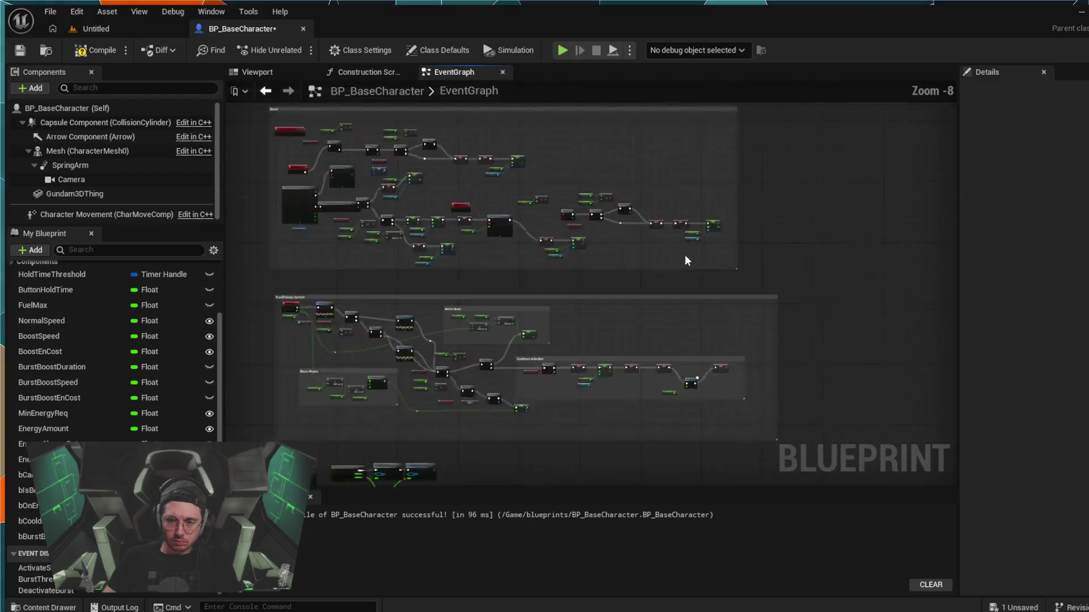
{"action": "scroll", "coordinate": [516, 371], "scroll_direction": "up", "scroll_amount": 7}
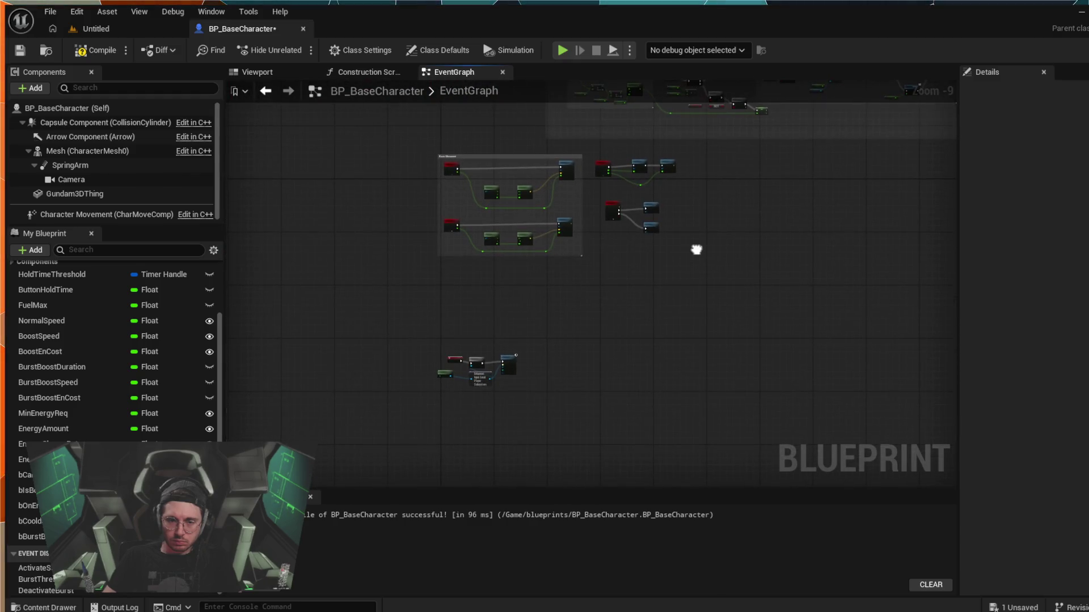
{"action": "scroll", "coordinate": [518, 380], "scroll_direction": "down", "scroll_amount": 5}
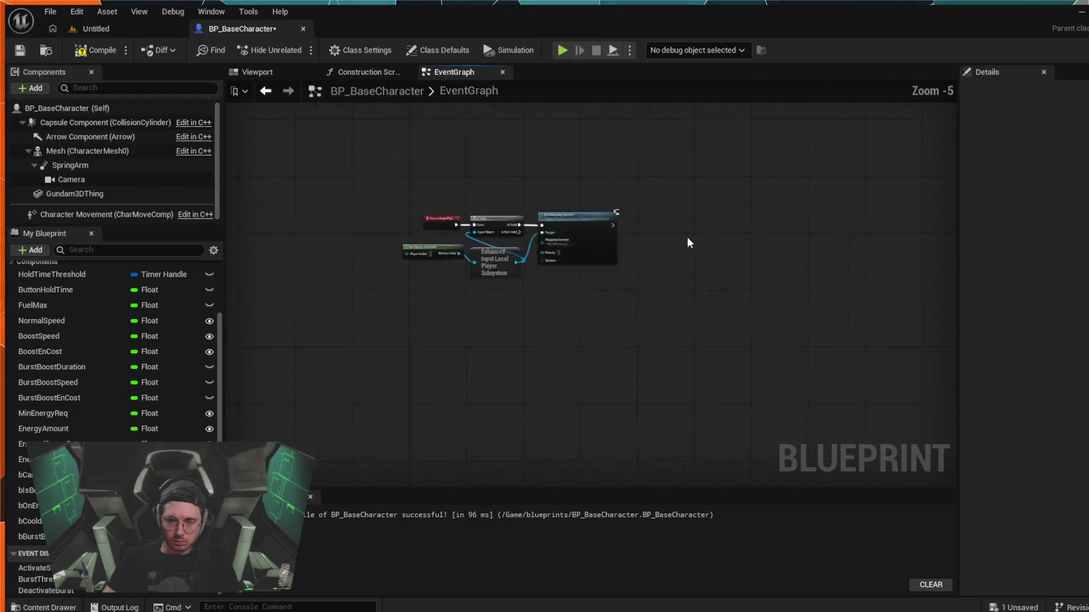
{"action": "scroll", "coordinate": [573, 393], "scroll_direction": "up", "scroll_amount": 6}
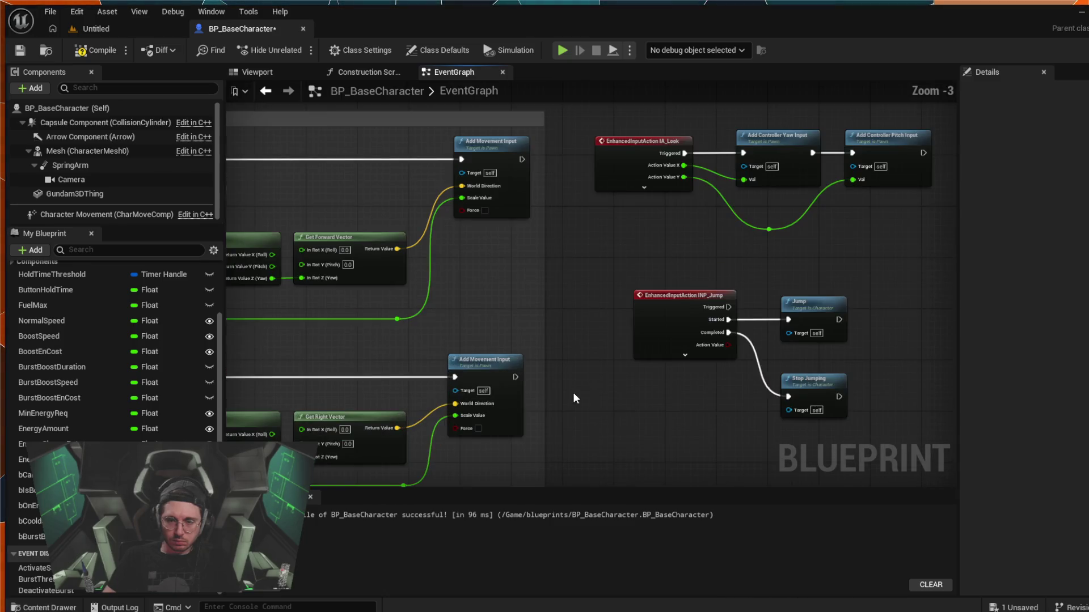
{"action": "scroll", "coordinate": [601, 283], "scroll_direction": "down", "scroll_amount": 8}
{"action": "scroll", "coordinate": [454, 297], "scroll_direction": "up", "scroll_amount": 7}
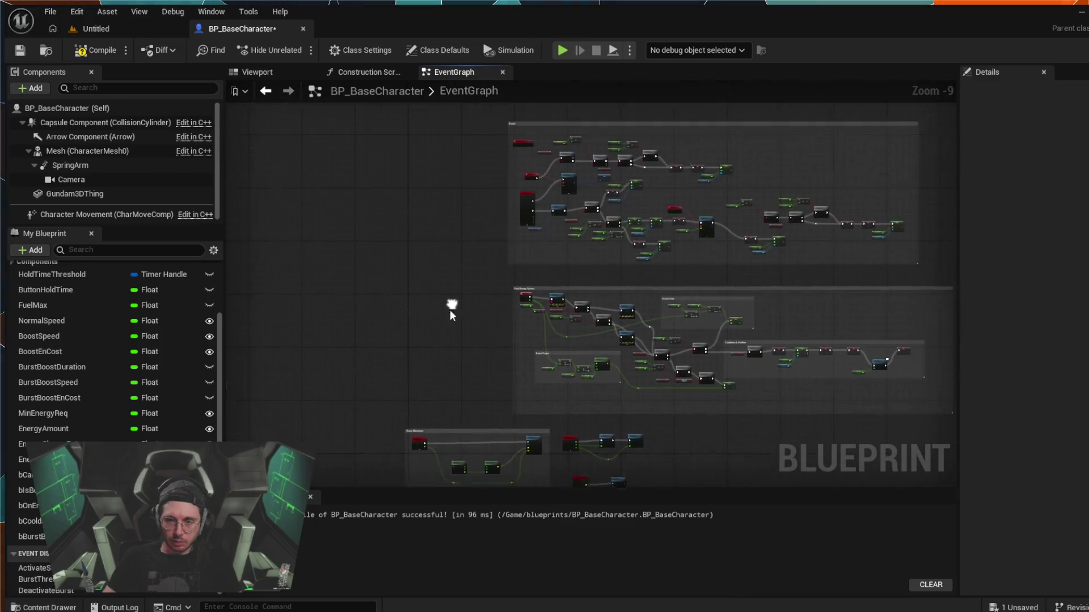
{"action": "left_click_drag", "start_coordinate": [479, 285], "coordinate": [415, 236]}
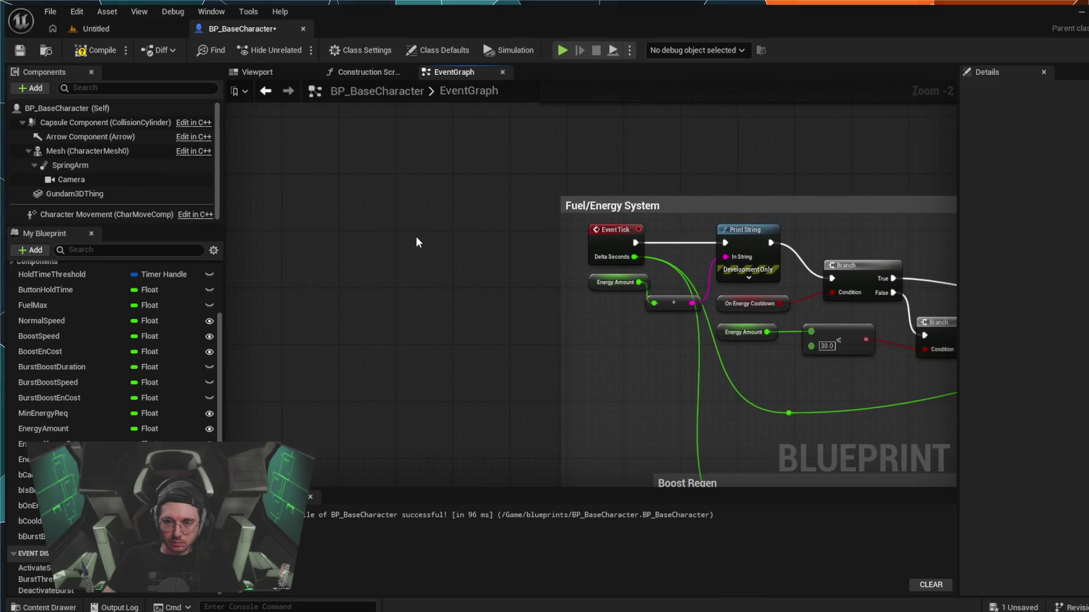
{"action": "scroll", "coordinate": [315, 179], "scroll_direction": "down", "scroll_amount": 1}
{"action": "left_click_drag", "start_coordinate": [316, 179], "coordinate": [344, 182]}
{"action": "scroll", "coordinate": [335, 182], "scroll_direction": "down", "scroll_amount": 3}
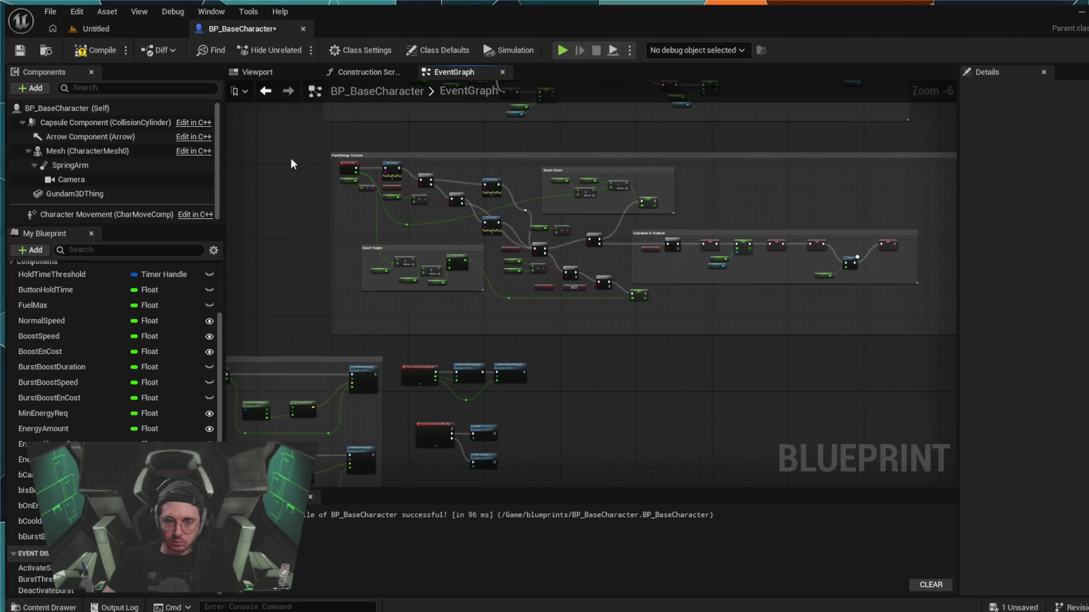
{"action": "scroll", "coordinate": [290, 158], "scroll_direction": "up", "scroll_amount": 2}
{"action": "mouse_move", "coordinate": [290, 158]}
{"action": "left_mouse_down"}
{"action": "mouse_move", "coordinate": [304, 267]}
{"action": "mouse_move", "coordinate": [321, 264]}
{"action": "mouse_move", "coordinate": [283, 257]}
{"action": "mouse_move", "coordinate": [287, 237]}
{"action": "left_mouse_up"}
{"action": "scroll", "coordinate": [322, 263], "scroll_direction": "up", "scroll_amount": 1}
{"action": "scroll", "coordinate": [288, 196], "scroll_direction": "down", "scroll_amount": 1}
{"action": "scroll", "coordinate": [285, 181], "scroll_direction": "up", "scroll_amount": 2}
{"action": "scroll", "coordinate": [291, 162], "scroll_direction": "down", "scroll_amount": 1}
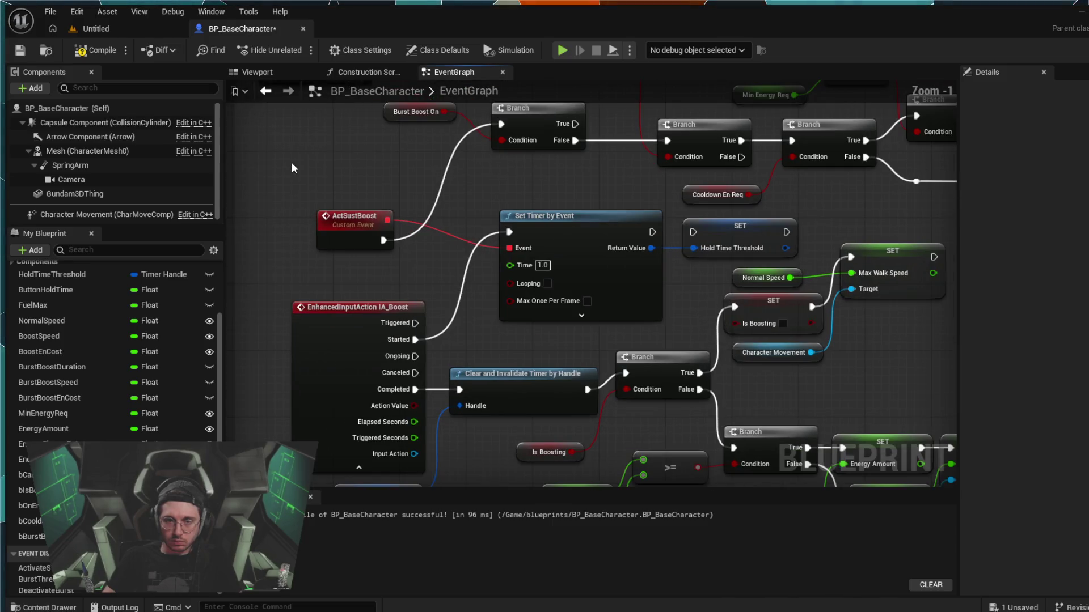
{"action": "scroll", "coordinate": [304, 151], "scroll_direction": "up", "scroll_amount": 2}
{"action": "scroll", "coordinate": [303, 166], "scroll_direction": "down", "scroll_amount": 2}
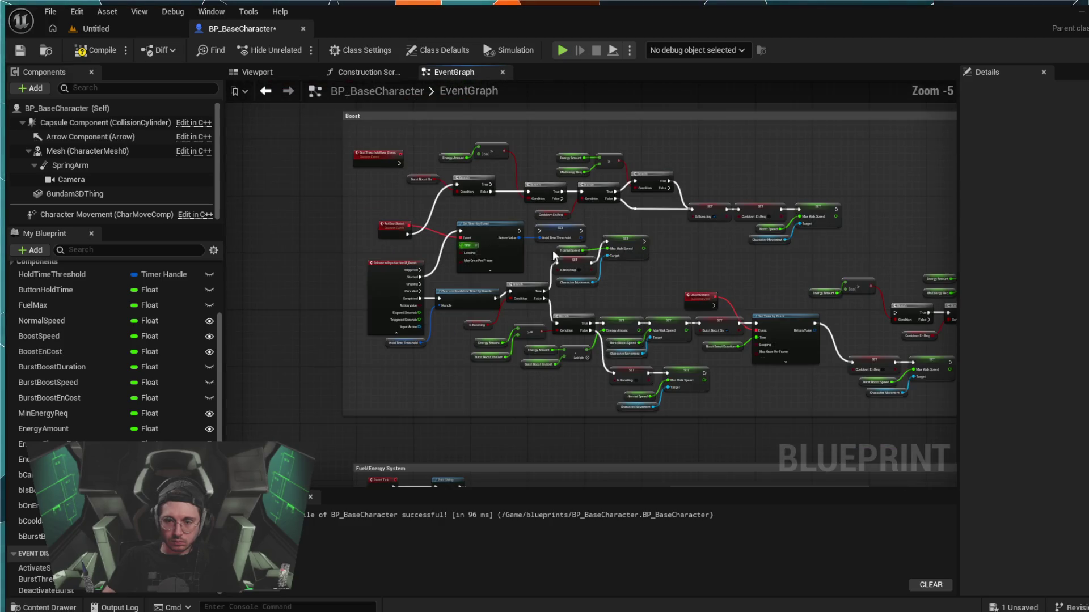
{"action": "scroll", "coordinate": [596, 236], "scroll_direction": "up", "scroll_amount": 4}
{"action": "mouse_move", "coordinate": [597, 236]}
{"action": "left_mouse_down"}
{"action": "mouse_move", "coordinate": [384, 85]}
{"action": "mouse_move", "coordinate": [228, 190]}
{"action": "mouse_move", "coordinate": [379, 240]}
{"action": "mouse_move", "coordinate": [413, 240]}
{"action": "mouse_move", "coordinate": [308, 144]}
{"action": "mouse_move", "coordinate": [689, 209]}
{"action": "mouse_move", "coordinate": [613, 175]}
{"action": "left_mouse_up"}
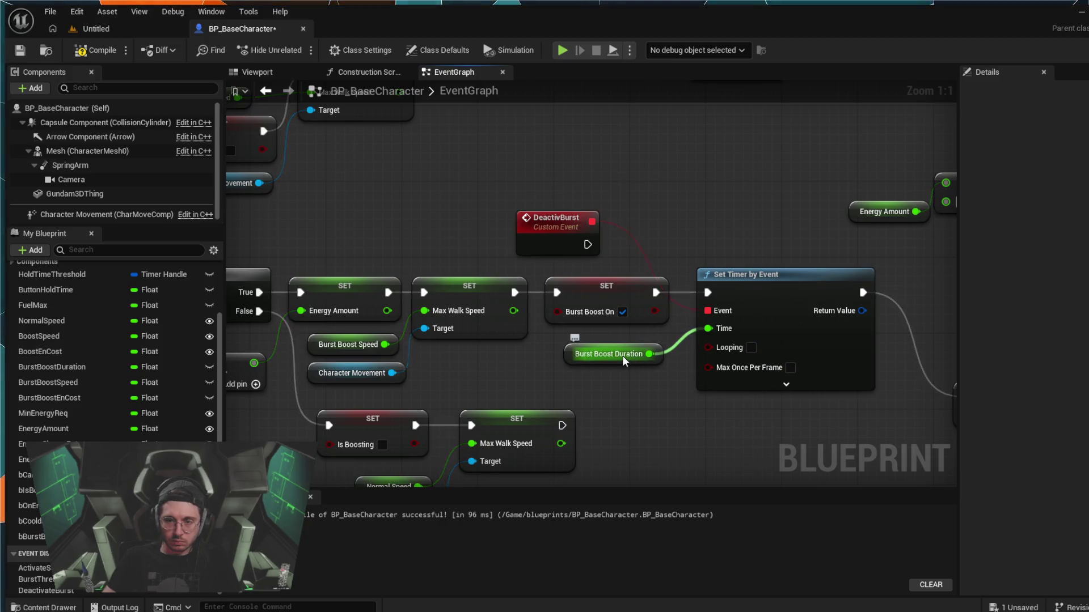
{"action": "left_click_drag", "start_coordinate": [647, 369], "coordinate": [419, 362]}
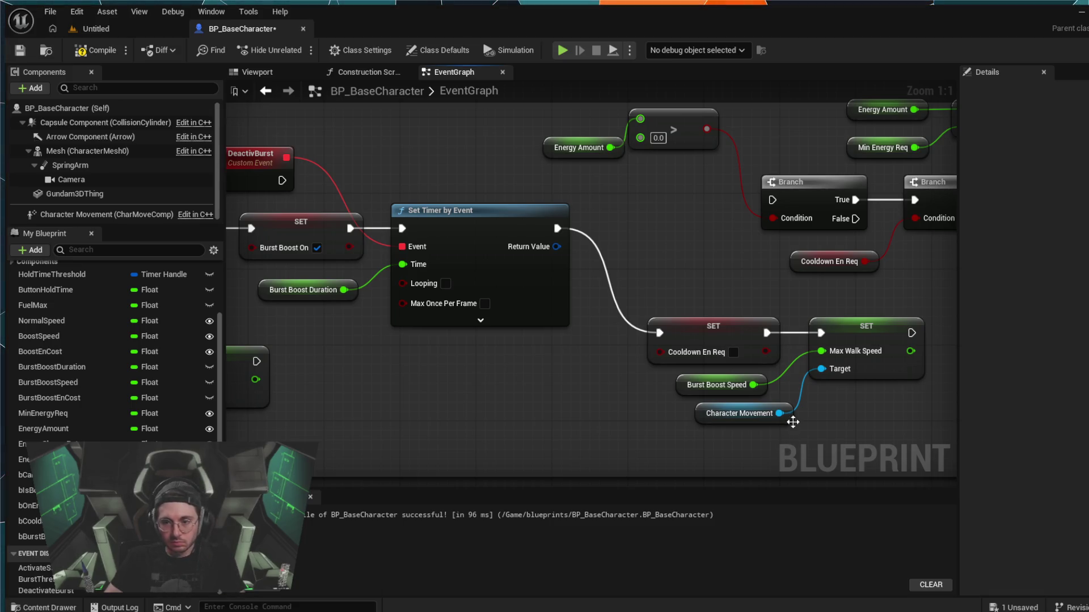
{"action": "mouse_move", "coordinate": [901, 343]}
{"action": "left_mouse_down"}
{"action": "mouse_move", "coordinate": [527, 333]}
{"action": "mouse_move", "coordinate": [552, 369]}
{"action": "mouse_move", "coordinate": [591, 370]}
{"action": "mouse_move", "coordinate": [402, 269]}
{"action": "mouse_move", "coordinate": [442, 220]}
{"action": "mouse_move", "coordinate": [463, 227]}
{"action": "left_mouse_up"}
{"action": "scroll", "coordinate": [590, 241], "scroll_direction": "down", "scroll_amount": 4}
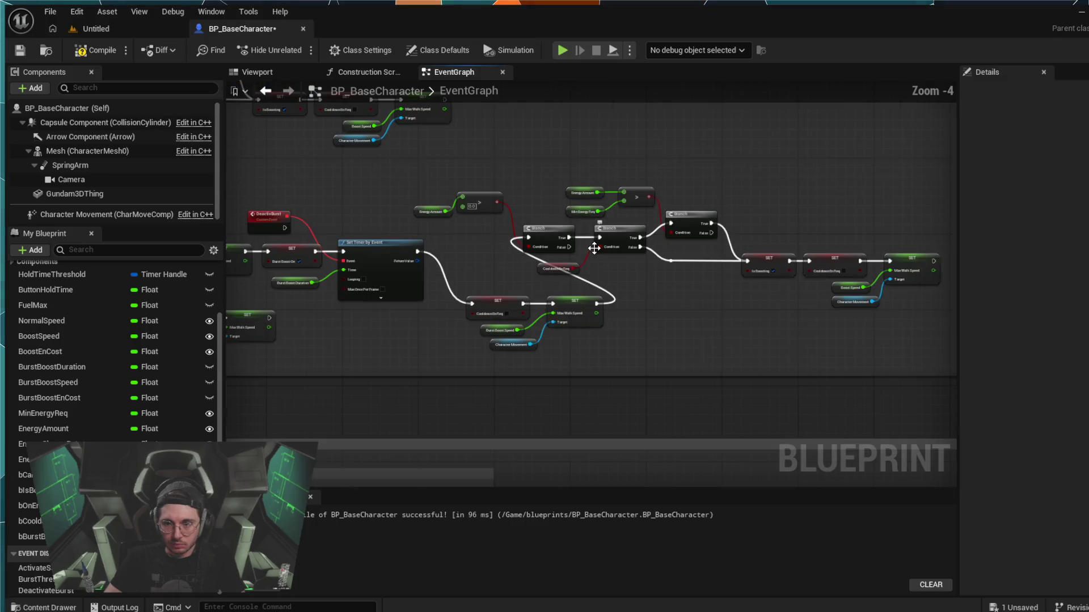
{"action": "mouse_move", "coordinate": [892, 272]}
{"action": "left_mouse_down"}
{"action": "mouse_move", "coordinate": [577, 288]}
{"action": "mouse_move", "coordinate": [411, 278]}
{"action": "left_mouse_up"}
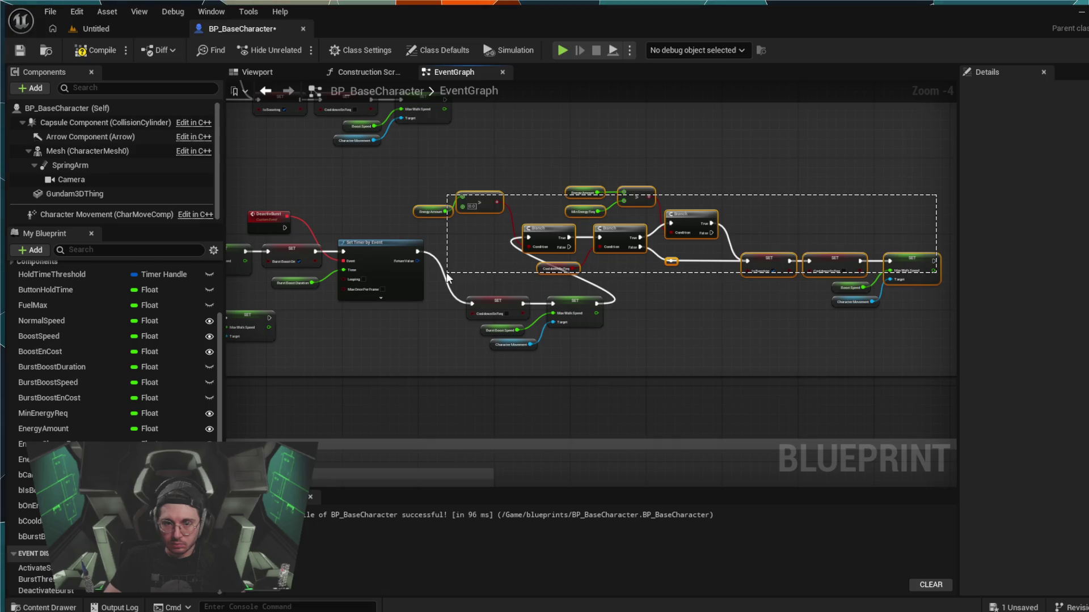
- Shift the cooldown nodes after the timer, including Character Movement, right and down
{"action": "left_click", "coordinate": [845, 304], "text": "ctrl"}
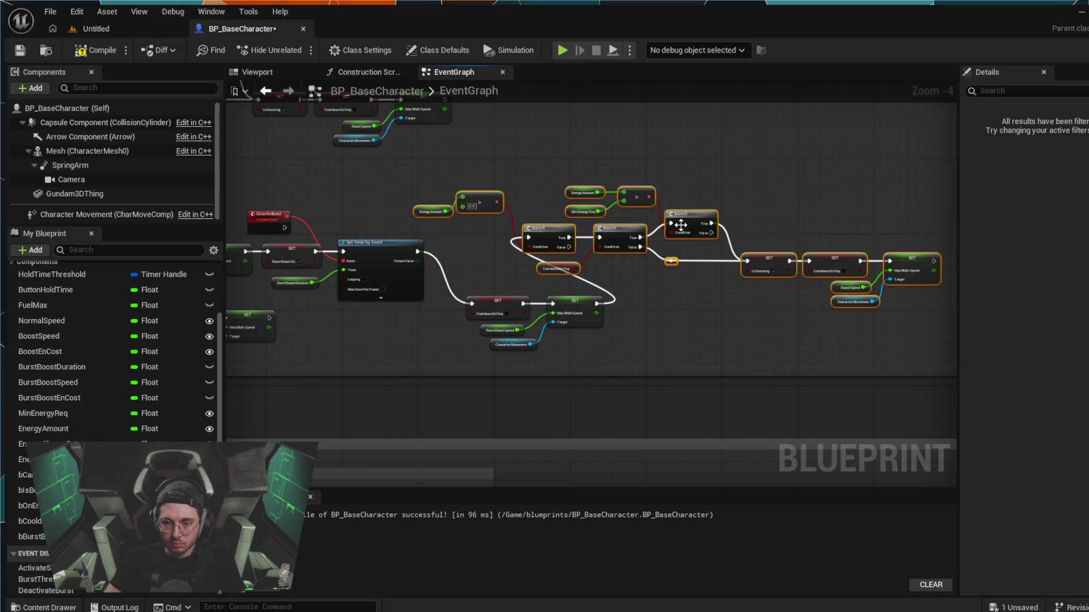
{"action": "mouse_move", "coordinate": [487, 193]}
{"action": "left_mouse_down"}
{"action": "mouse_move", "coordinate": [651, 244]}
{"action": "mouse_move", "coordinate": [612, 261]}
{"action": "mouse_move", "coordinate": [580, 256]}
{"action": "left_mouse_up"}
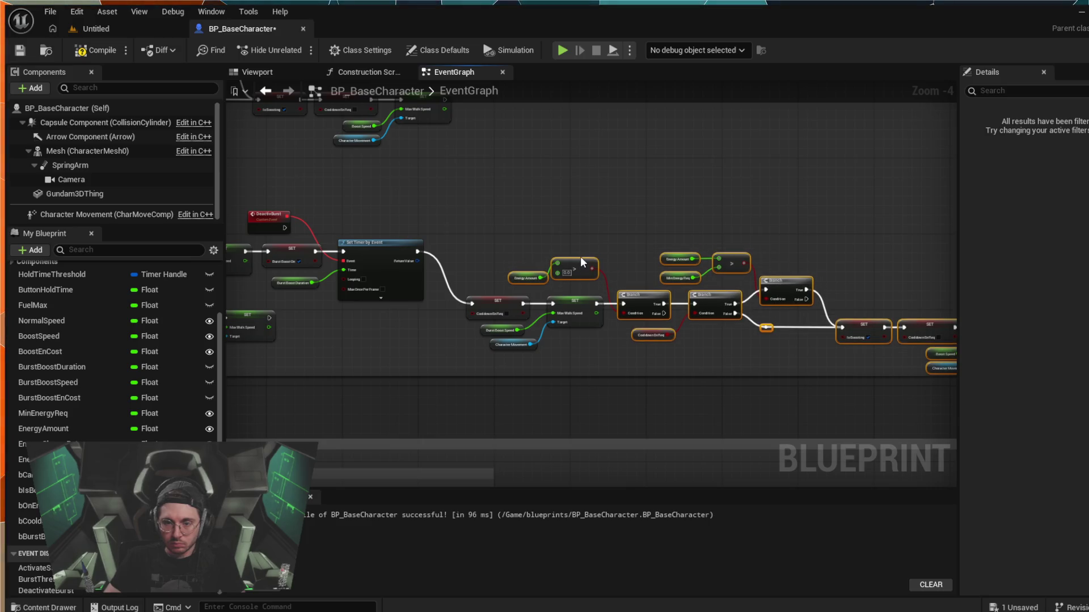
{"action": "scroll", "coordinate": [594, 206], "scroll_direction": "down", "scroll_amount": 4}
{"action": "scroll", "coordinate": [594, 206], "scroll_direction": "up", "scroll_amount": 4}
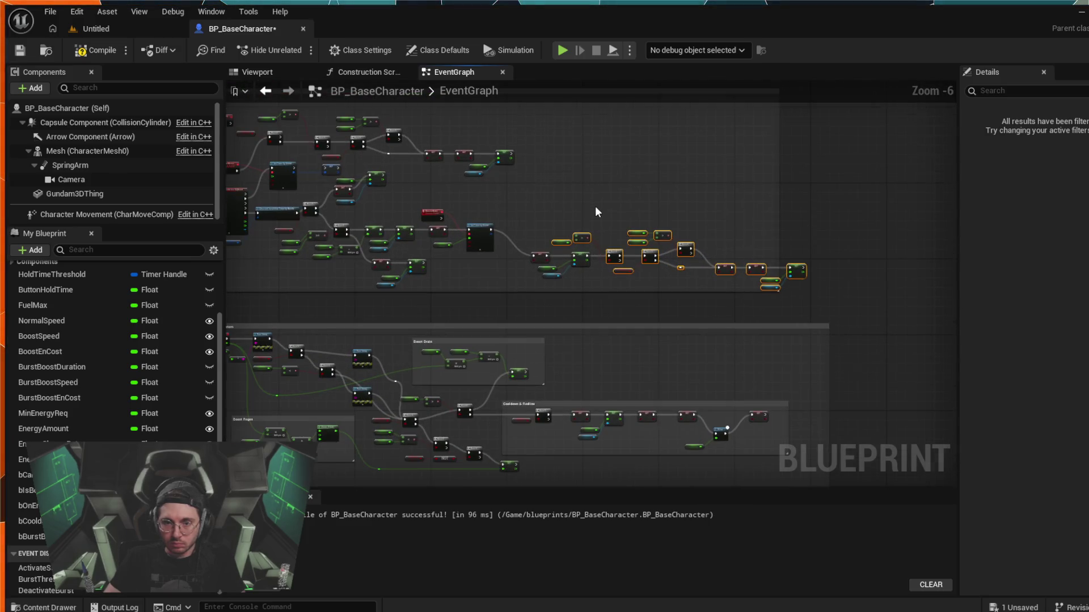
{"action": "scroll", "coordinate": [610, 206], "scroll_direction": "down", "scroll_amount": 1}
- Enlarge the Boost comment box around the moved nodes, then play-test the Untitled level
{"action": "left_click_drag", "start_coordinate": [869, 221], "coordinate": [939, 234]}
{"action": "left_click_drag", "start_coordinate": [712, 336], "coordinate": [712, 348]}
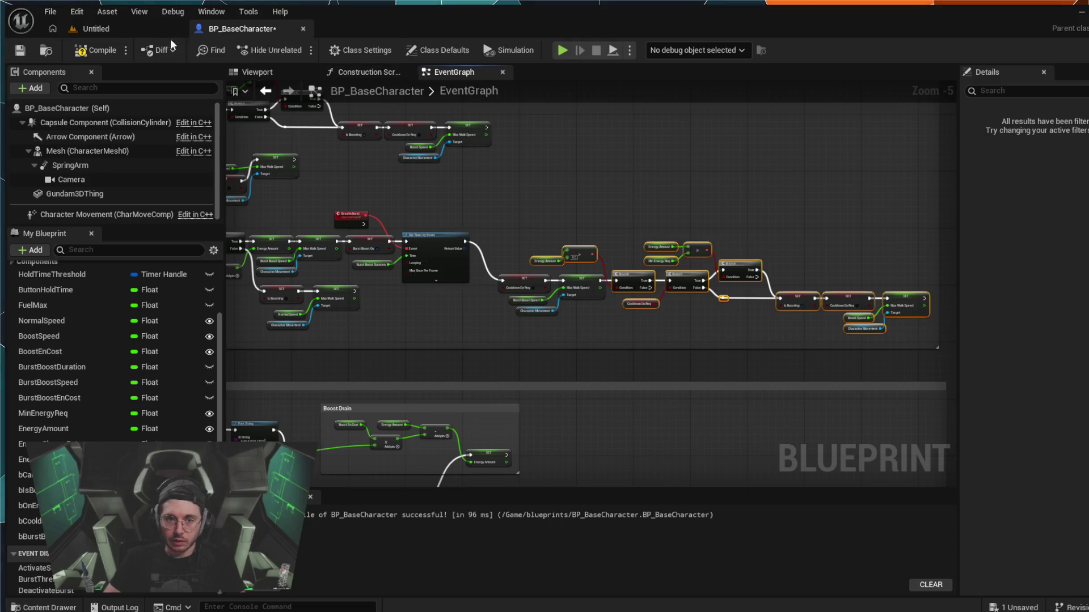
{"action": "left_click", "coordinate": [118, 30]}
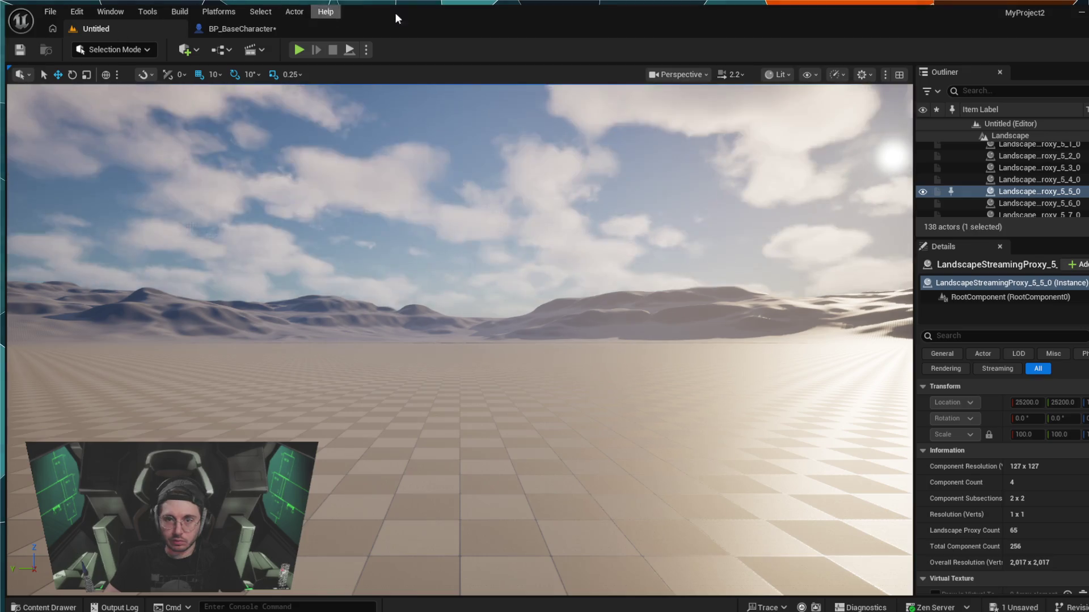
{"action": "left_click", "coordinate": [299, 50]}
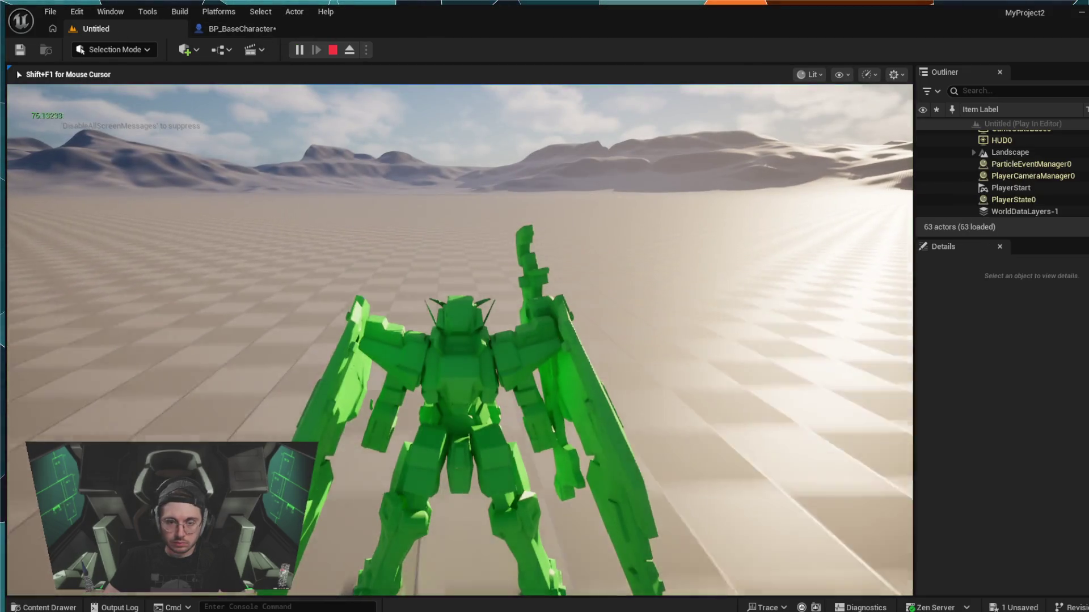